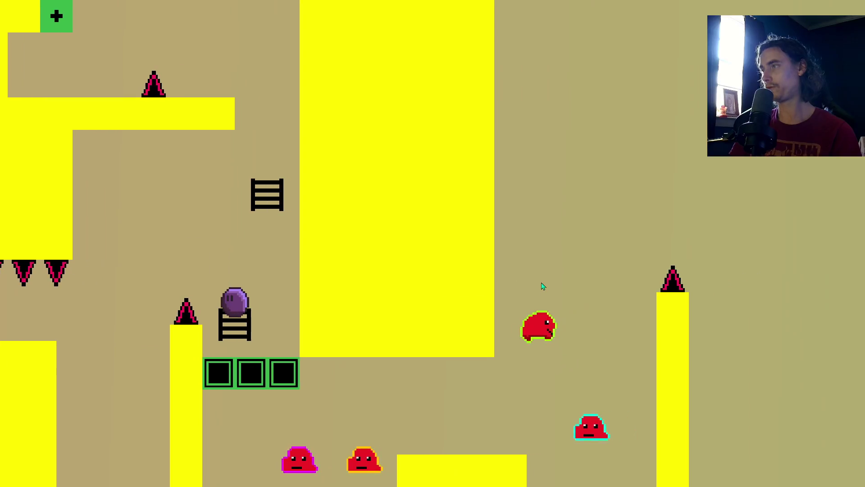
Run the player right from the start, jumping past the spike pillar and over the spikes.
{"action": "key", "text": "Left"}
{"action": "key", "text": "Right"}
{"action": "key", "text": "Right"}
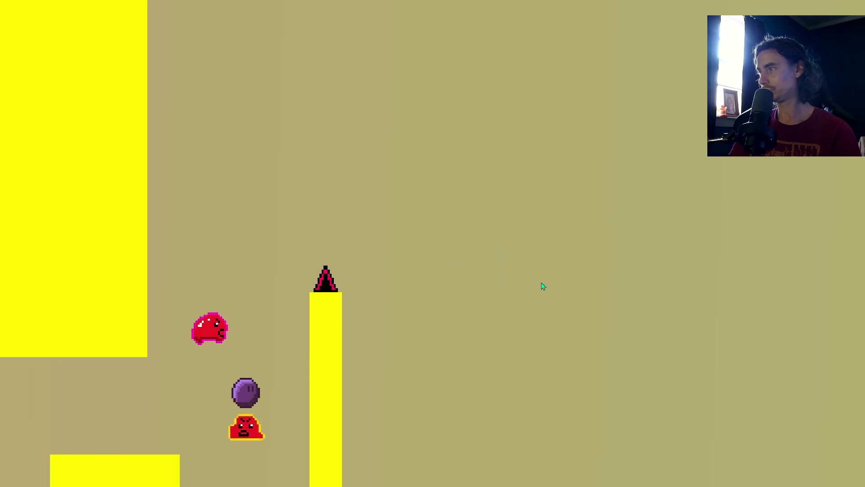
{"action": "key", "text": "Up"}
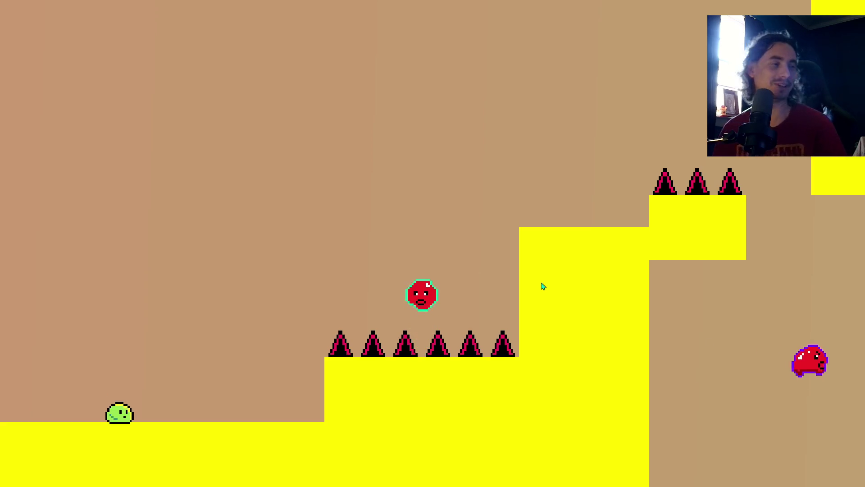
{"action": "key", "text": "Up"}
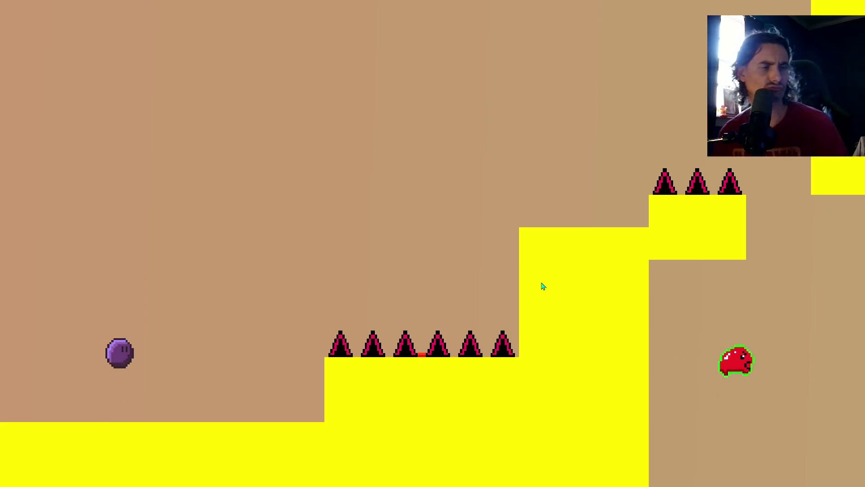
{"action": "key", "text": "Right"}
{"action": "key", "text": "Up"}
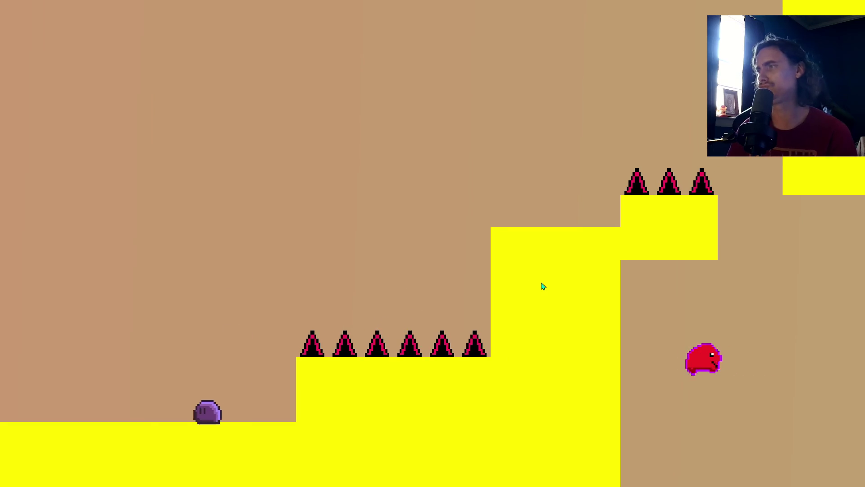
{"action": "key", "text": "Left"}
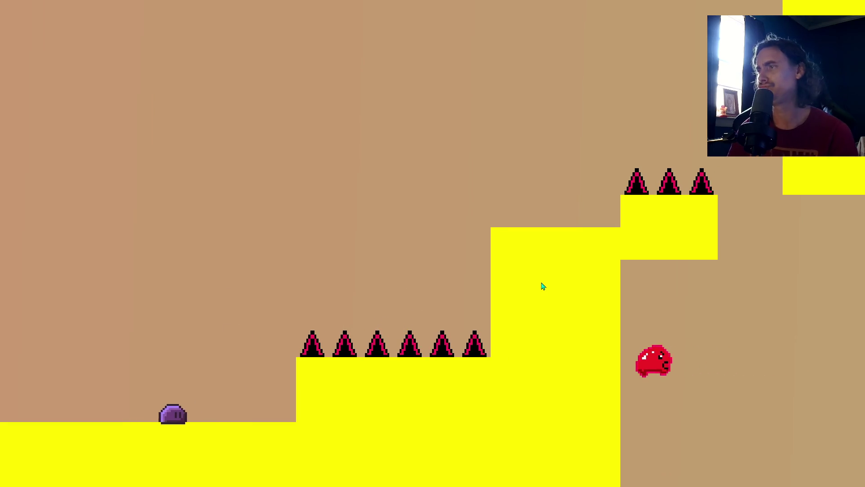
{"action": "key", "text": "Up"}
{"action": "key", "text": "Right"}
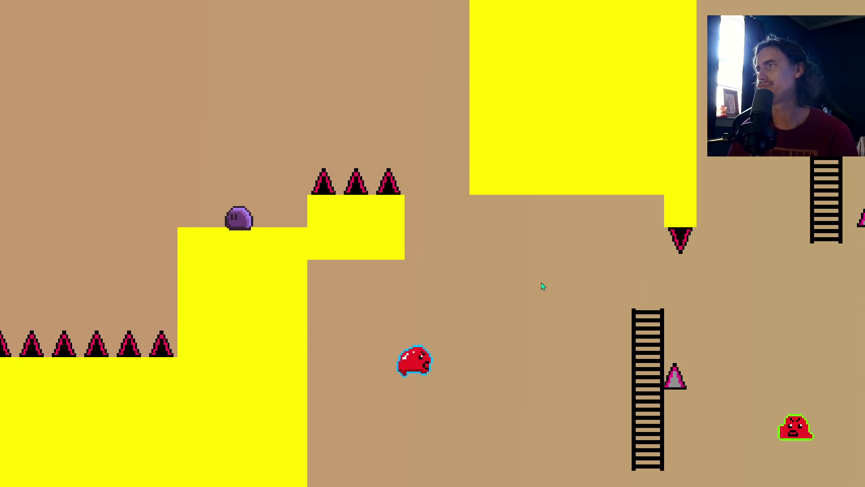
{"action": "key", "text": "Up"}
{"action": "key", "text": "Right"}
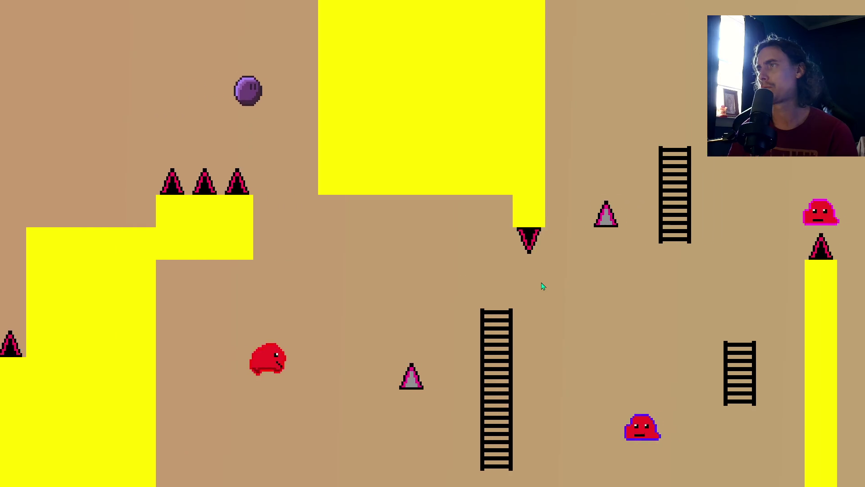
{"action": "key", "text": "Right"}
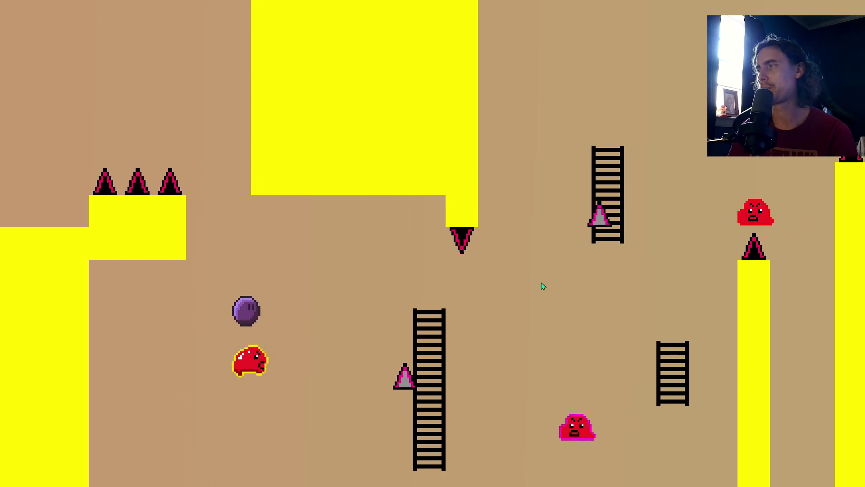
Climb across the ladders and jump right past the enemies.
{"action": "key", "text": "Up"}
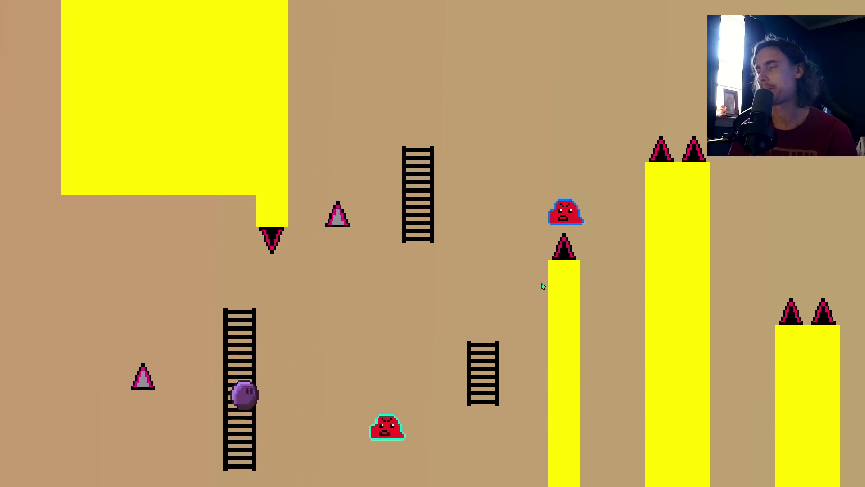
{"action": "key", "text": "Up"}
{"action": "key", "text": "Right"}
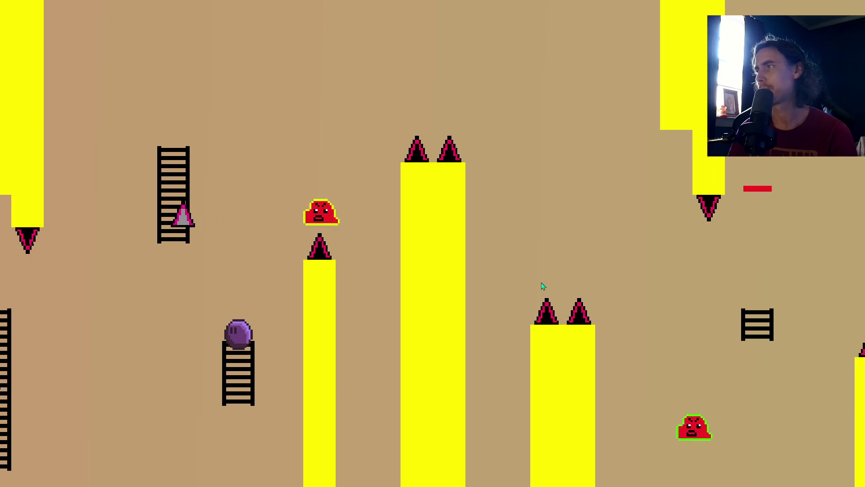
{"action": "key", "text": "Left"}
{"action": "key", "text": "Up"}
{"action": "key", "text": "Right"}
{"action": "key", "text": "Right"}
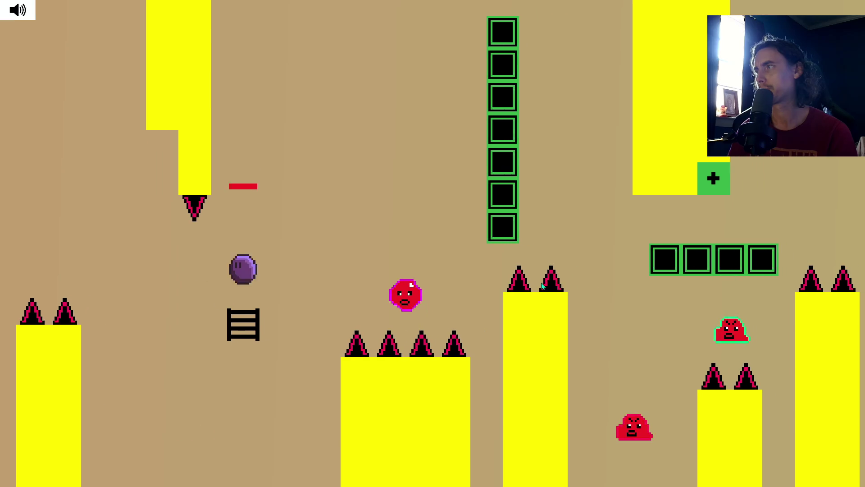
{"action": "key", "text": "Up"}
{"action": "key", "text": "Right"}
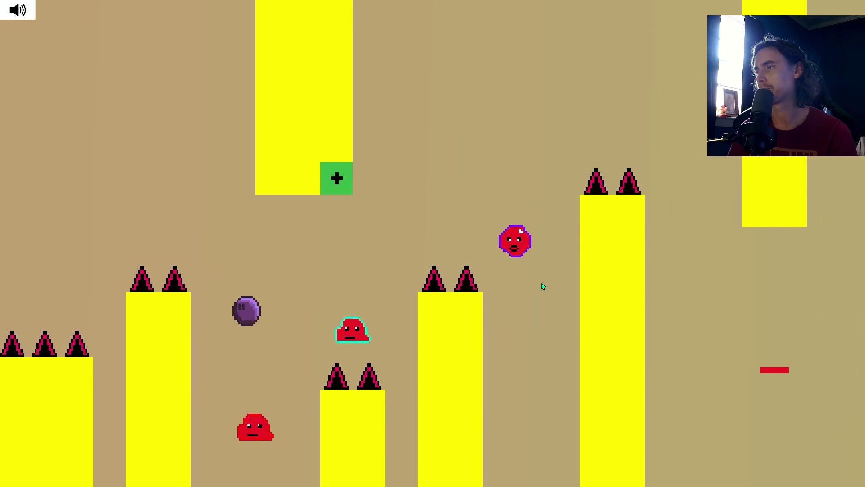
{"action": "key", "text": "Up"}
{"action": "key", "text": "Right"}
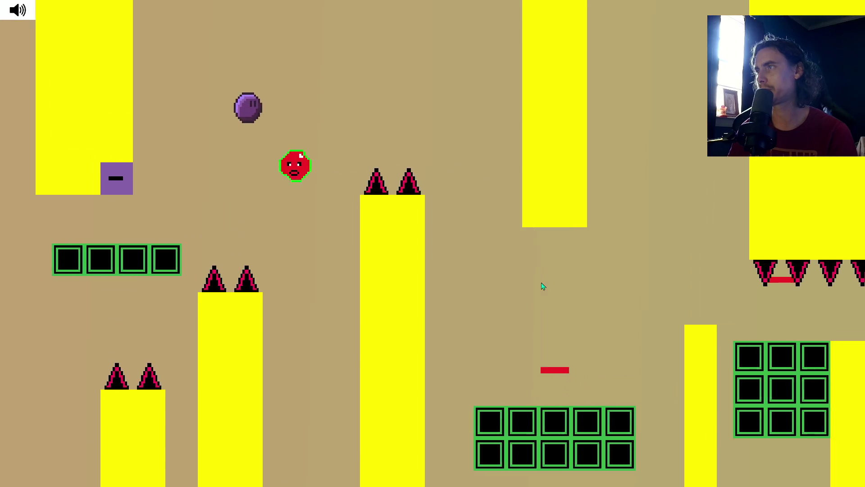
Cross the green blocks, yellow pillar and last ladder to reach the final spike pillar.
{"action": "key", "text": "Right"}
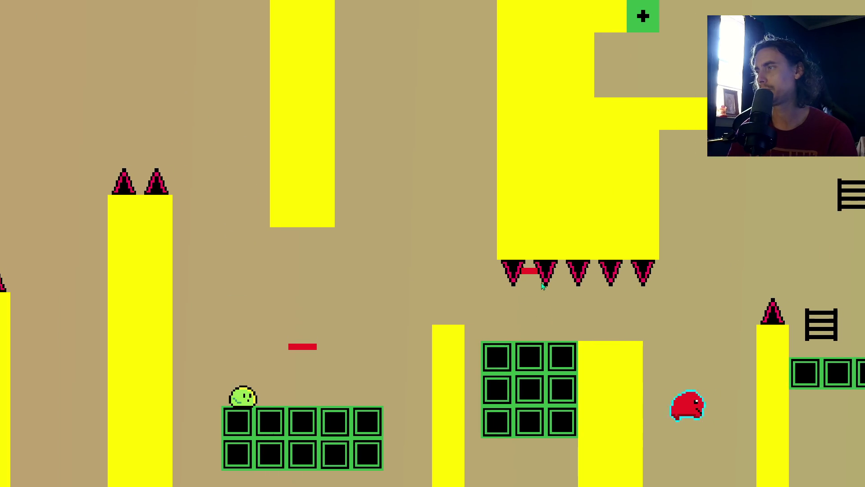
{"action": "key", "text": "Up"}
{"action": "key", "text": "Right"}
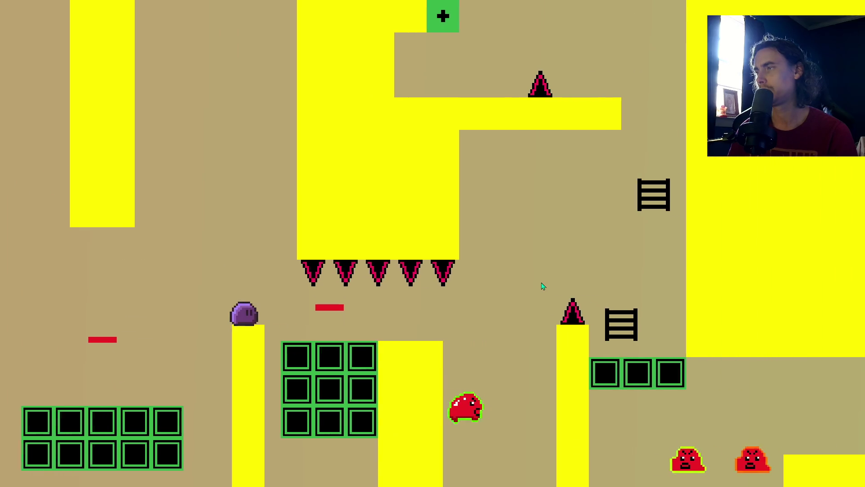
{"action": "key", "text": "Right"}
{"action": "key", "text": "Up"}
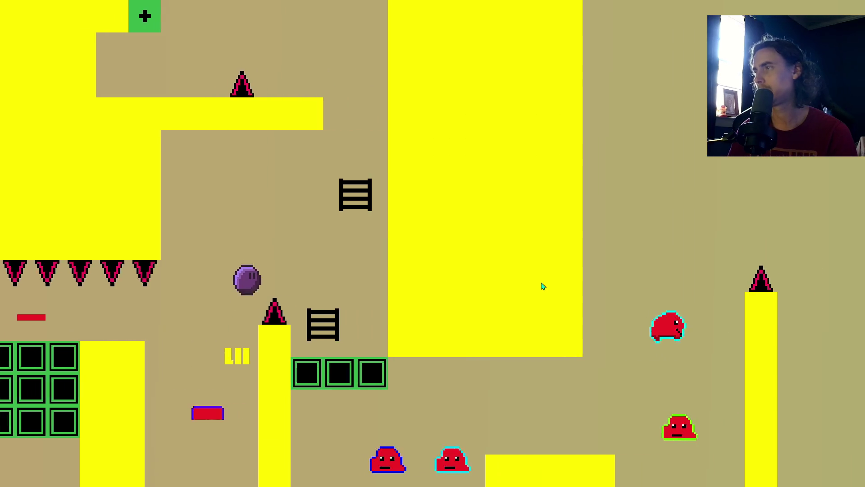
{"action": "key", "text": "Right"}
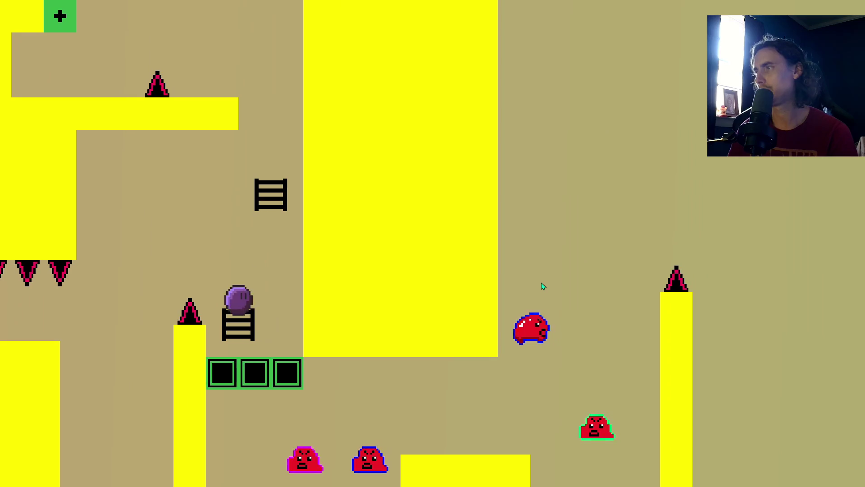
{"action": "key", "text": "Up"}
{"action": "key", "text": "Left"}
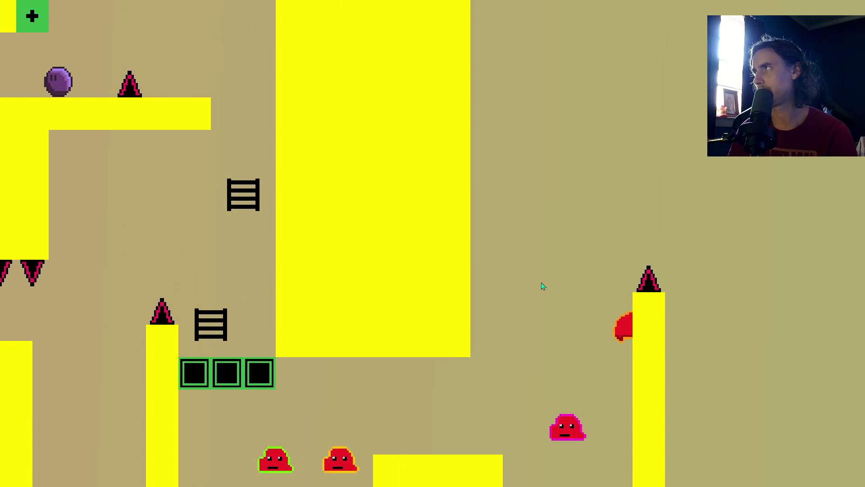
{"action": "key", "text": "Up"}
{"action": "key", "text": "Right"}
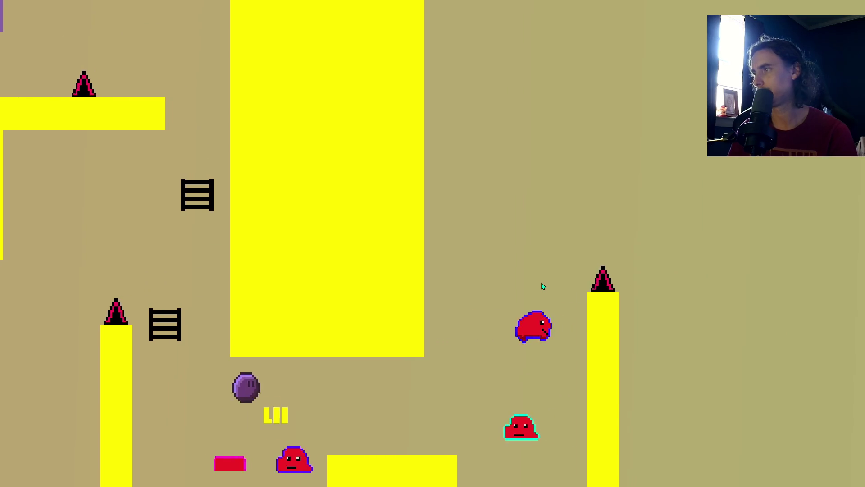
{"action": "key", "text": "Right"}
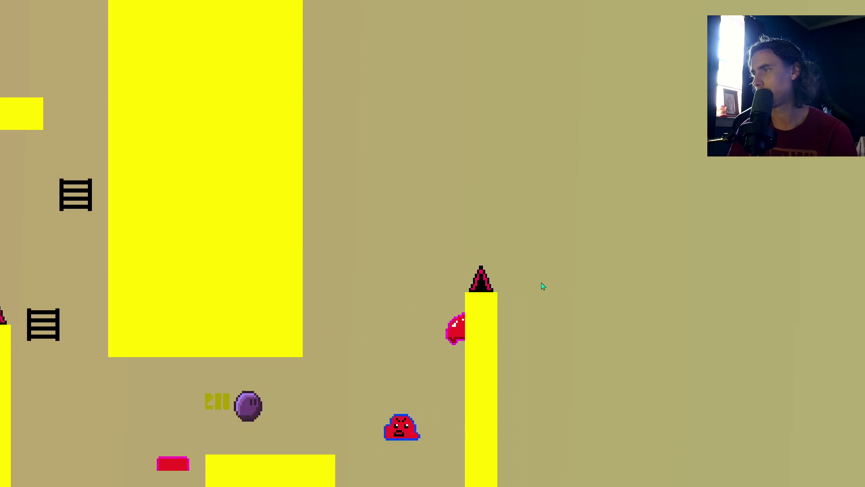
{"action": "key", "text": "Up"}
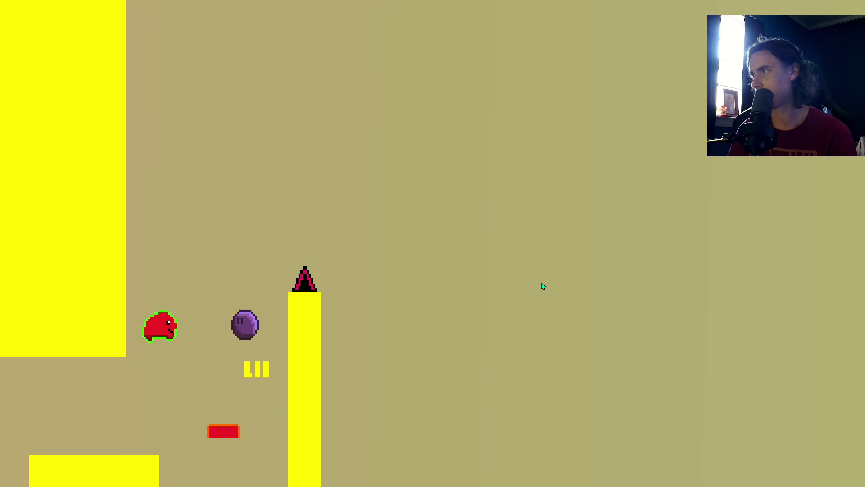
{"action": "key", "text": "Up"}
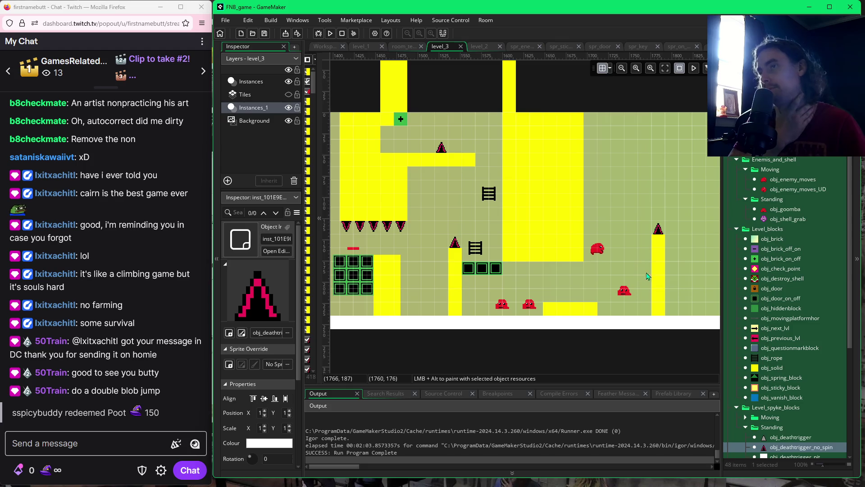
Pan across the level_3 room to review its right end, then select obj_solid.
{"action": "scroll", "coordinate": [648, 276], "scroll_direction": "right", "scroll_amount": 5}
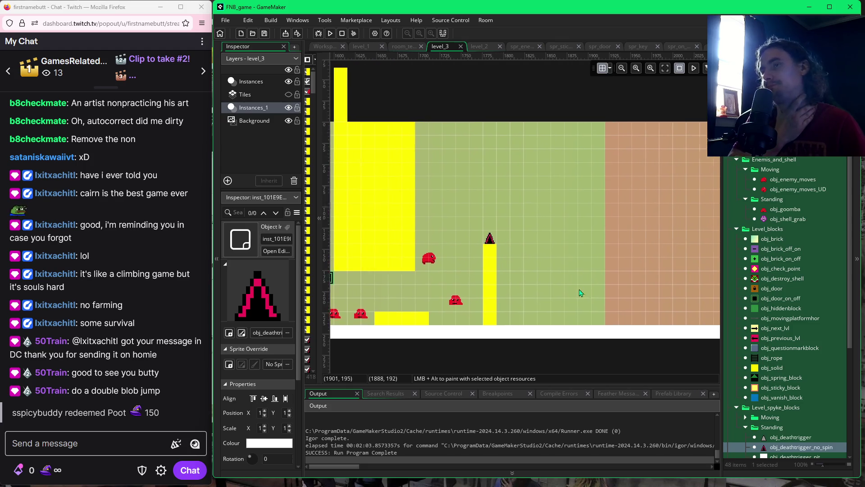
{"action": "scroll", "coordinate": [580, 293], "scroll_direction": "right", "scroll_amount": 1}
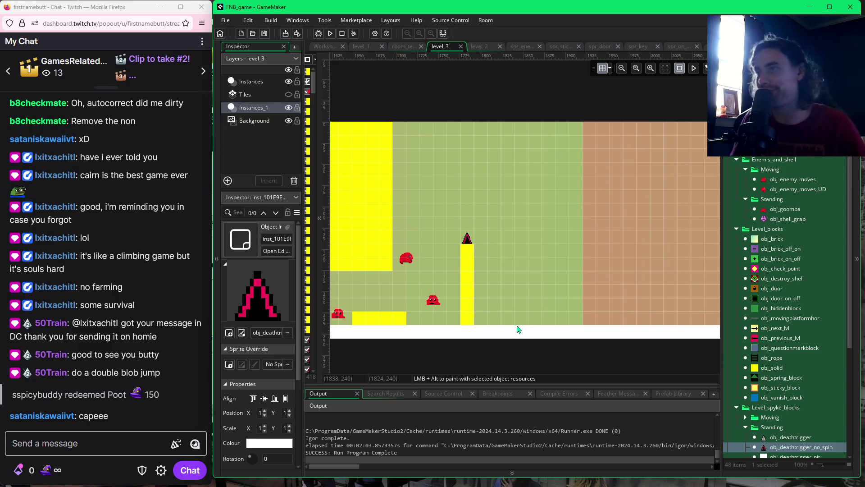
{"action": "scroll", "coordinate": [407, 311], "scroll_direction": "left", "scroll_amount": 3}
{"action": "scroll", "coordinate": [491, 328], "scroll_direction": "left", "scroll_amount": 3}
{"action": "scroll", "coordinate": [490, 329], "scroll_direction": "up", "scroll_amount": 1}
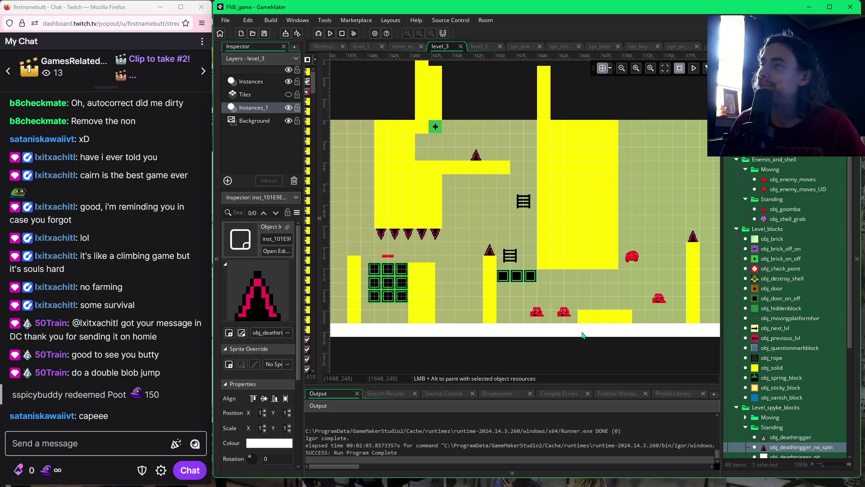
{"action": "scroll", "coordinate": [419, 329], "scroll_direction": "right", "scroll_amount": 4}
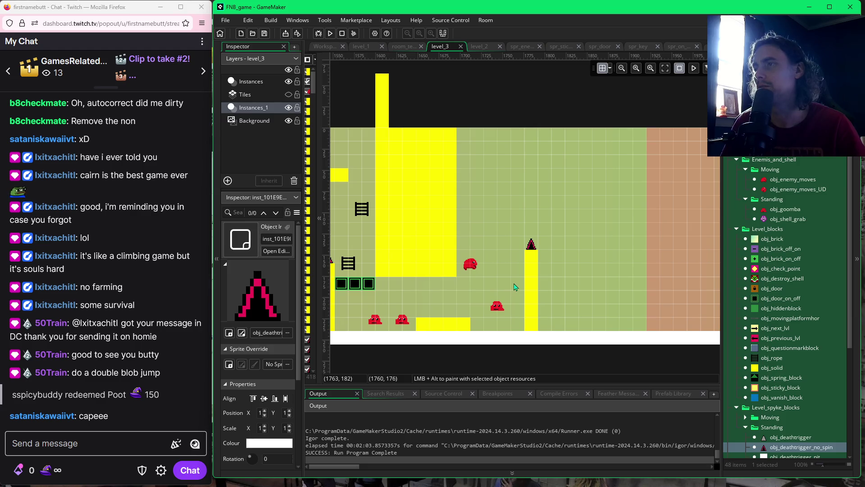
{"action": "left_click", "coordinate": [762, 369]}
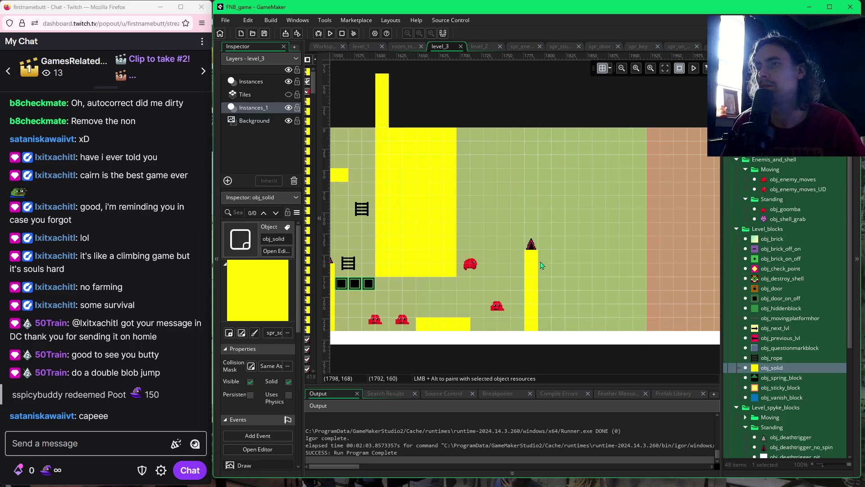
Paint a three-block row and a seven-block obj_solid column beside the pillar, topped with a spike.
{"action": "mouse_move", "coordinate": [545, 229]}
{"action": "left_mouse_down", "text": "alt"}
{"action": "mouse_move", "coordinate": [571, 231]}
{"action": "mouse_move", "coordinate": [544, 247]}
{"action": "mouse_move", "coordinate": [545, 319]}
{"action": "left_mouse_up", "text": "alt"}
{"action": "mouse_move", "coordinate": [558, 250]}
{"action": "left_mouse_down", "text": "alt"}
{"action": "mouse_move", "coordinate": [559, 324]}
{"action": "mouse_move", "coordinate": [572, 250]}
{"action": "mouse_move", "coordinate": [572, 327]}
{"action": "left_mouse_up", "text": "alt"}
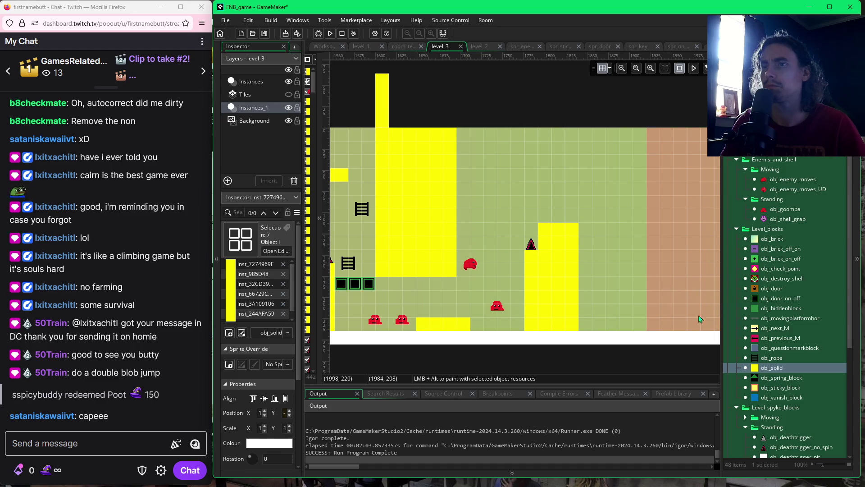
{"action": "mouse_move", "coordinate": [629, 294]}
{"action": "left_mouse_down"}
{"action": "mouse_move", "coordinate": [564, 299]}
{"action": "mouse_move", "coordinate": [580, 301]}
{"action": "left_mouse_up"}
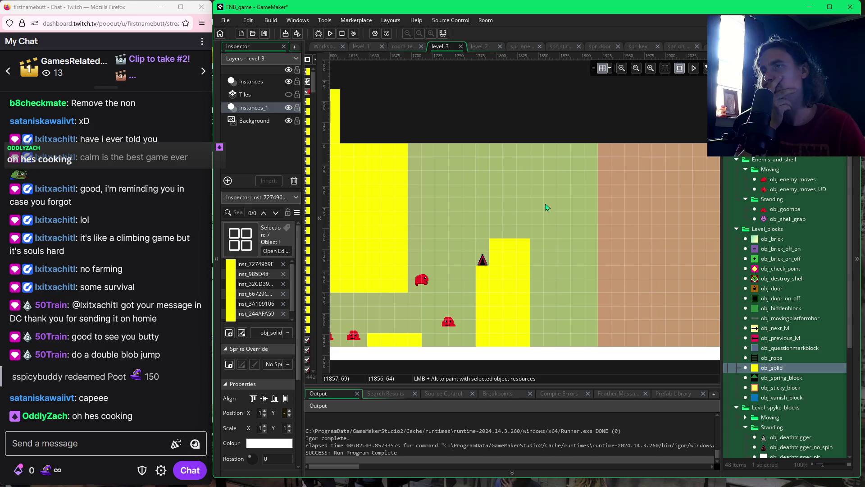
{"action": "scroll", "coordinate": [541, 236], "scroll_direction": "right", "scroll_amount": 4}
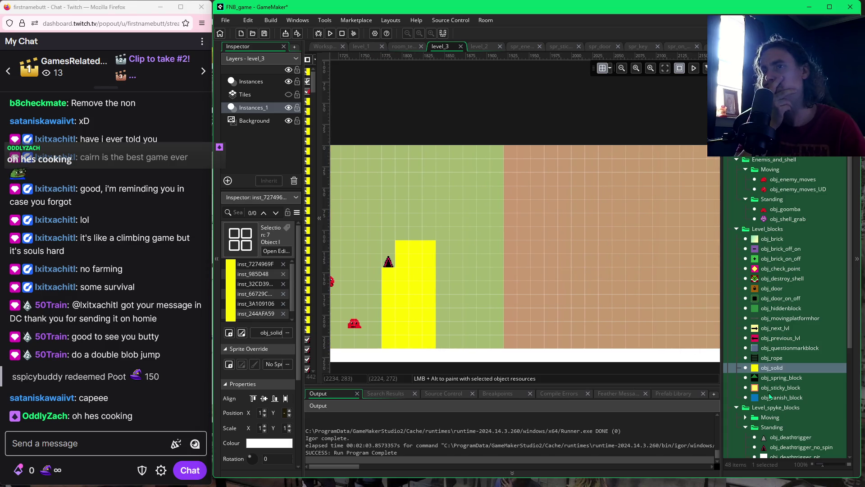
{"action": "mouse_move", "coordinate": [770, 449]}
{"action": "left_mouse_down"}
{"action": "mouse_move", "coordinate": [469, 239]}
{"action": "mouse_move", "coordinate": [433, 236]}
{"action": "left_mouse_up"}
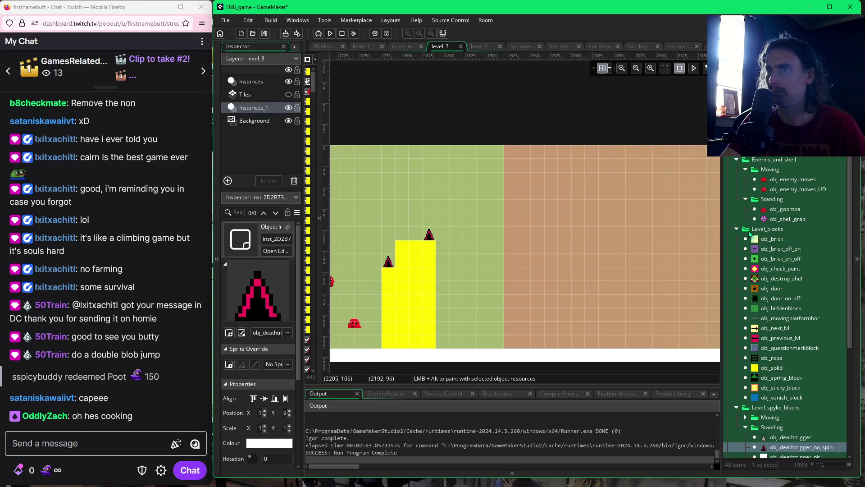
Place an up-and-down moving enemy near the floor.
{"action": "left_click", "coordinate": [774, 193]}
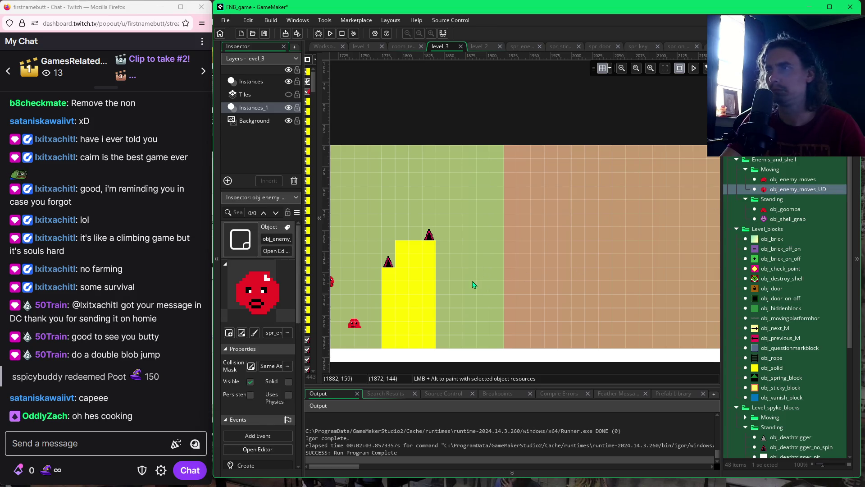
{"action": "left_click", "coordinate": [466, 255], "text": "alt"}
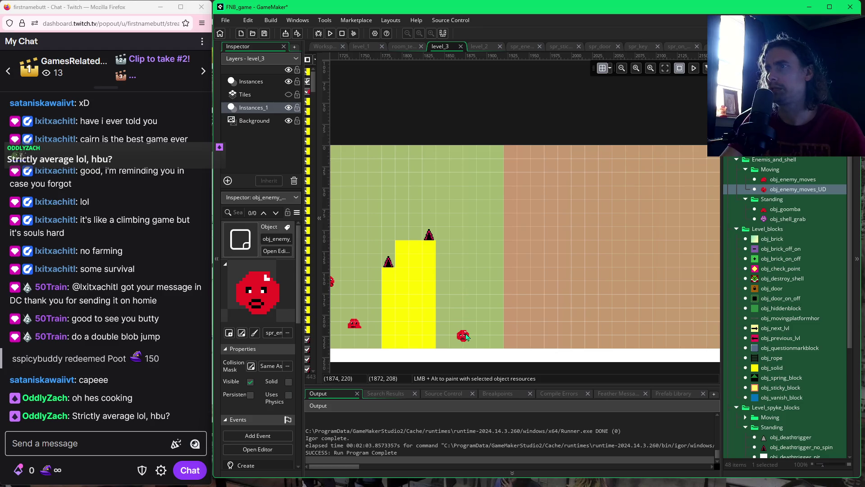
{"action": "left_click", "coordinate": [467, 338]}
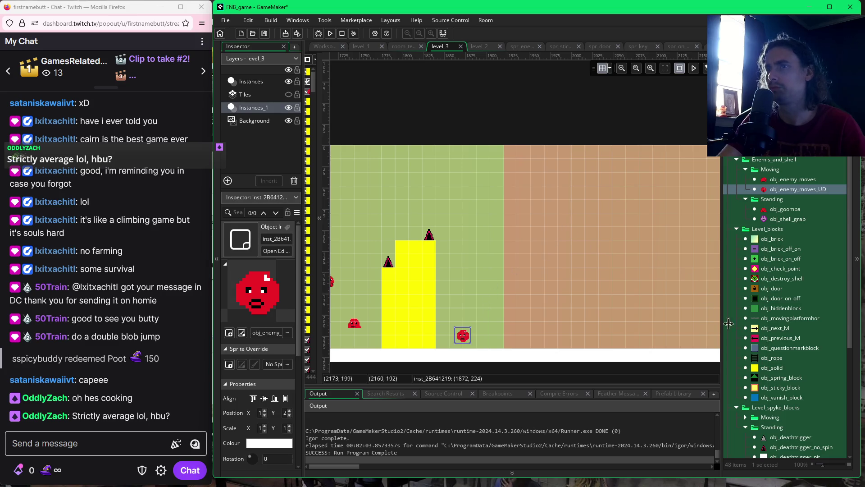
Stack three more solid blocks and paint a six-block column down from the room's top.
{"action": "left_click", "coordinate": [762, 371]}
{"action": "left_click_drag", "start_coordinate": [500, 341], "coordinate": [504, 303]}
{"action": "left_click_drag", "start_coordinate": [496, 157], "coordinate": [499, 221]}
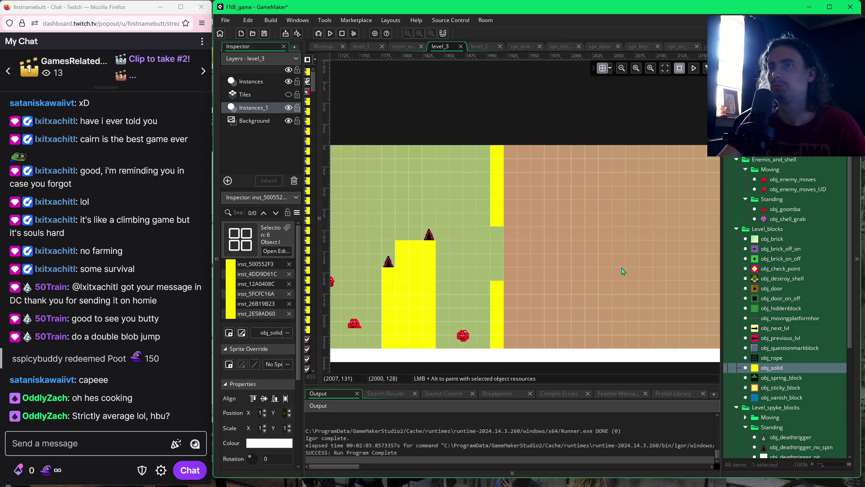
{"action": "left_click", "coordinate": [769, 449]}
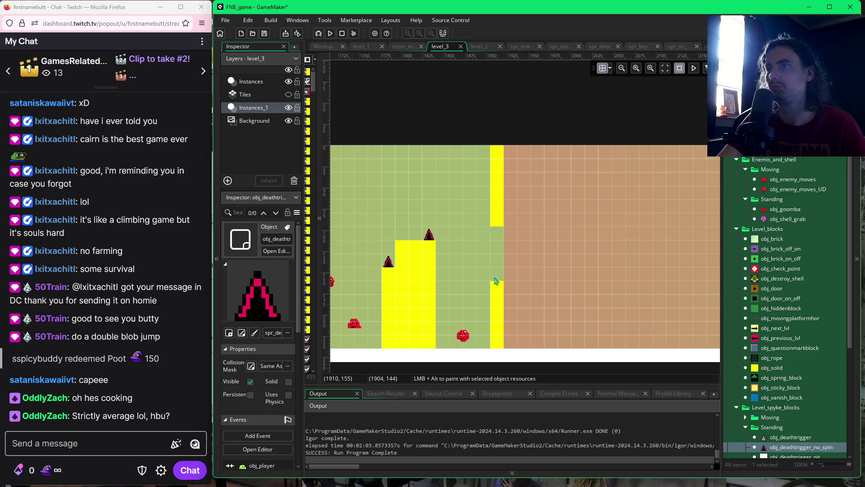
Put a spike on top of the yellow column and a goomba on the ground to its right.
{"action": "left_click", "coordinate": [496, 281], "text": "alt"}
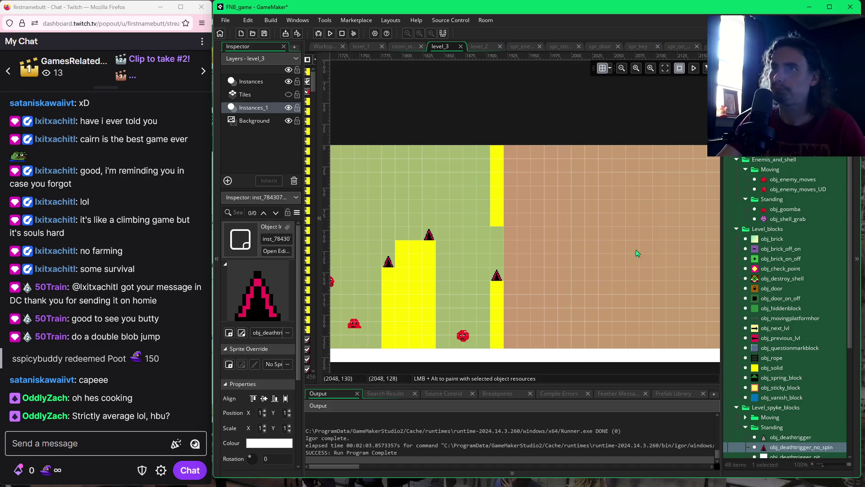
{"action": "left_click", "coordinate": [780, 209]}
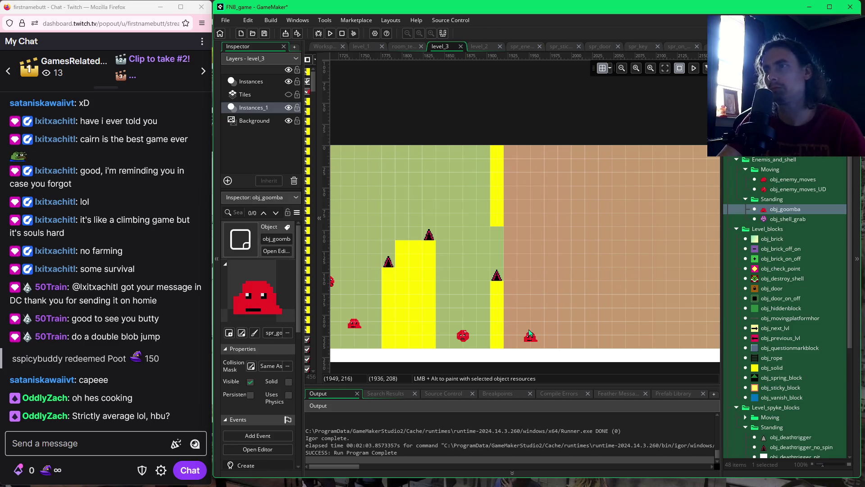
{"action": "left_click", "coordinate": [530, 334]}
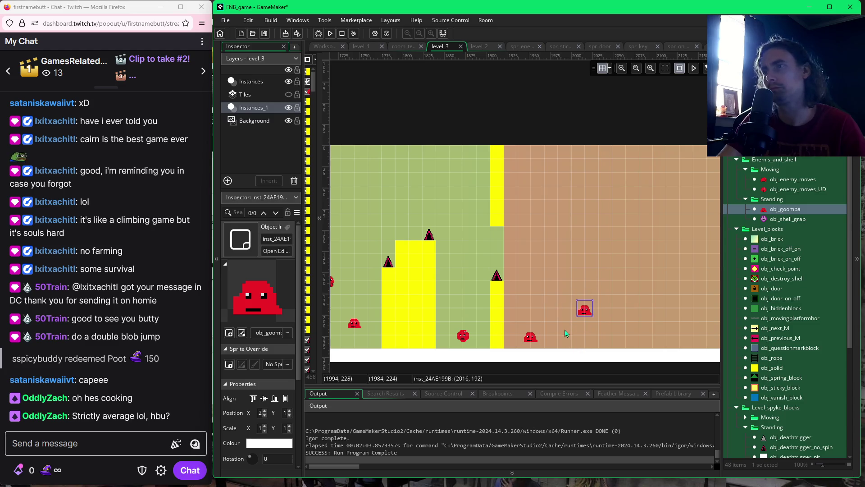
Build a short three-block yellow pillar topped with a non-spinning spike.
{"action": "left_click", "coordinate": [763, 370]}
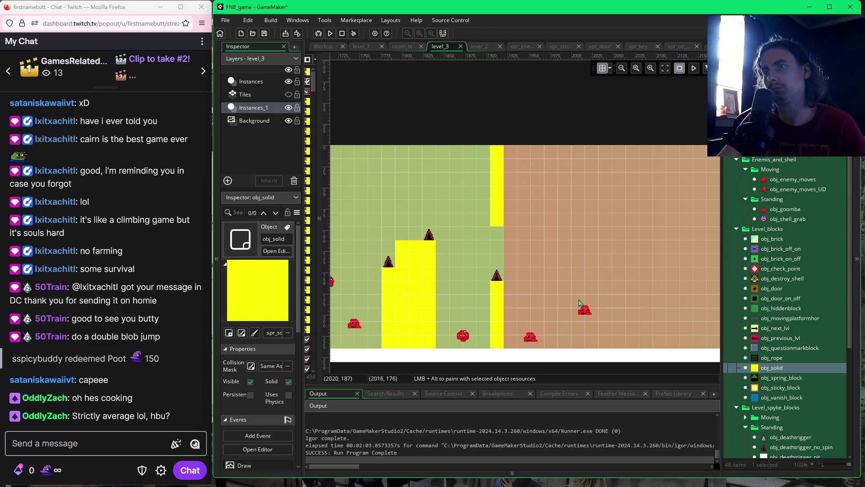
{"action": "left_click_drag", "start_coordinate": [566, 299], "coordinate": [566, 339]}
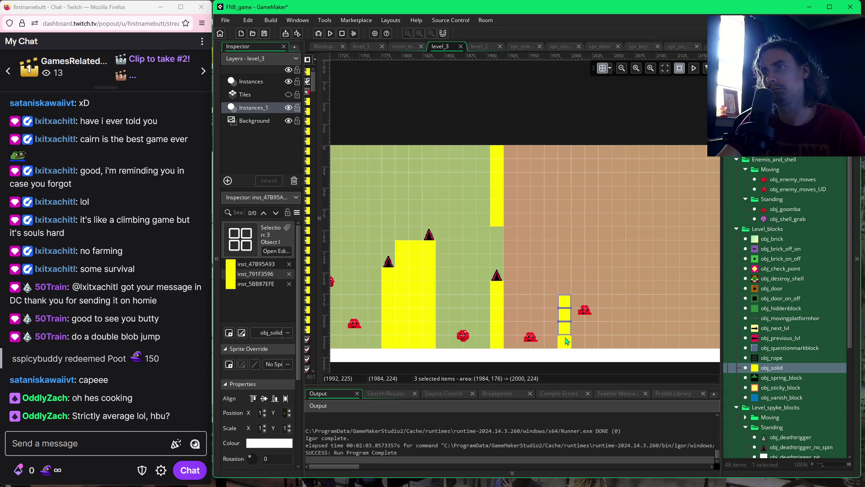
{"action": "left_click", "coordinate": [566, 341]}
{"action": "left_click", "coordinate": [594, 341]}
{"action": "left_click", "coordinate": [798, 447]}
{"action": "left_click", "coordinate": [565, 288]}
{"action": "left_click", "coordinate": [589, 314]}
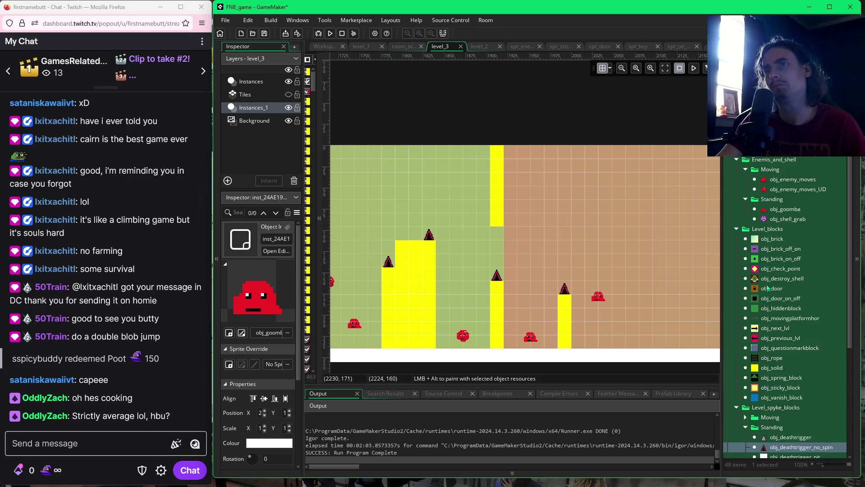
{"action": "left_click", "coordinate": [768, 210]}
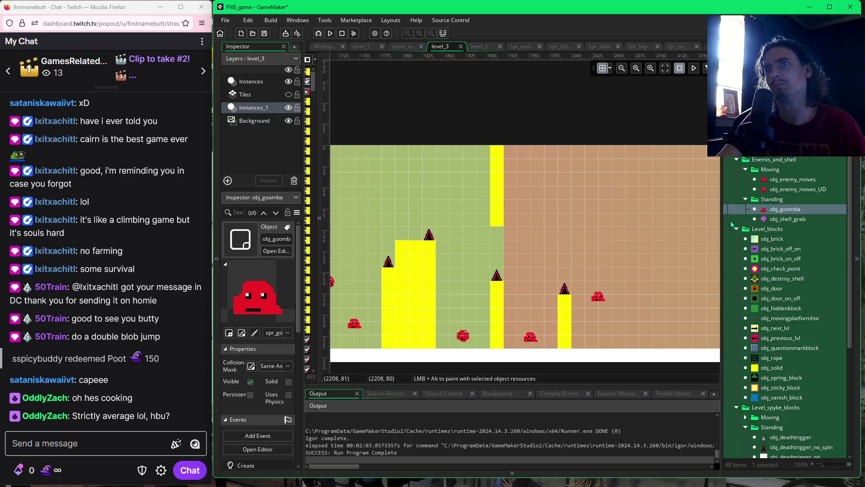
Add a high goomba, a ledge off the hanging column and a ten-block right wall, then playtest with F5.
{"action": "left_click", "coordinate": [561, 246], "text": "alt"}
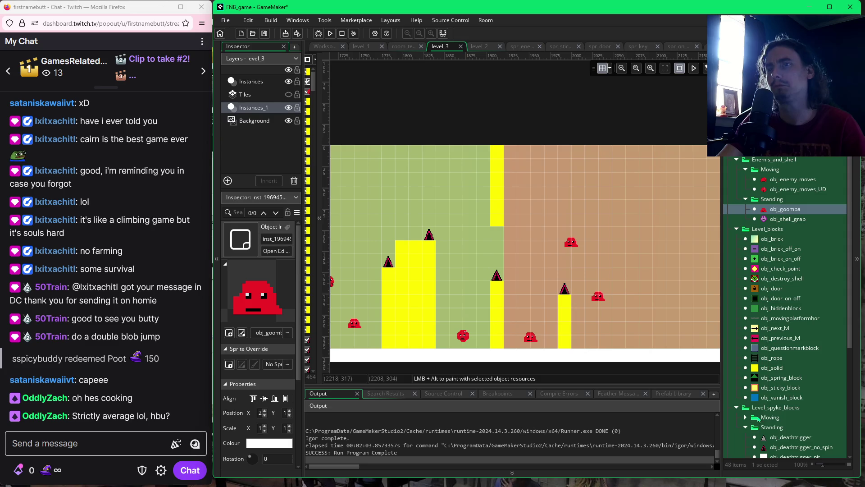
{"action": "left_click", "coordinate": [771, 368]}
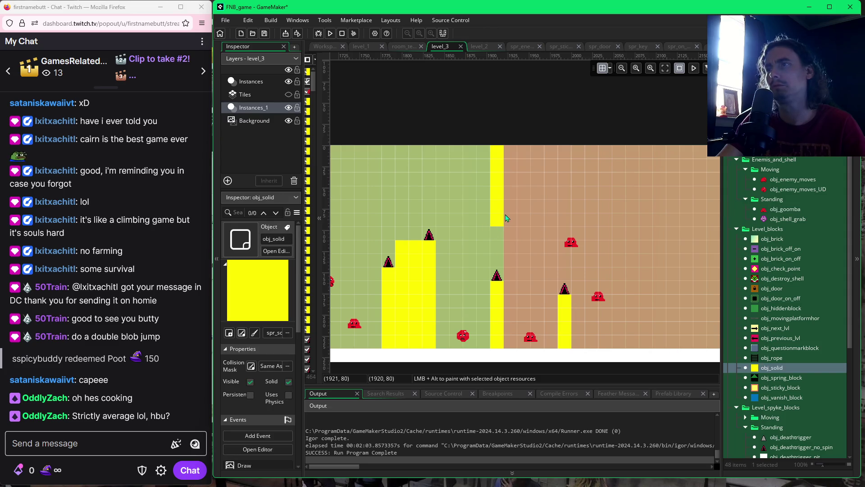
{"action": "left_click_drag", "start_coordinate": [506, 216], "coordinate": [534, 213]}
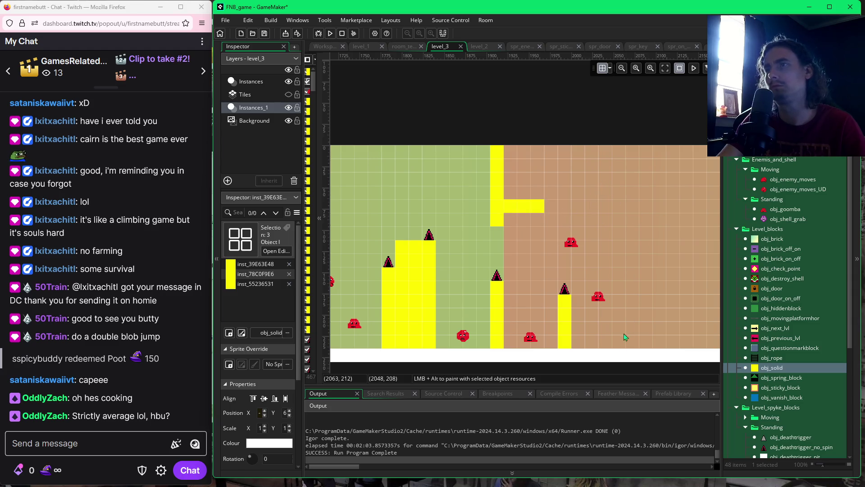
{"action": "left_click_drag", "start_coordinate": [620, 346], "coordinate": [626, 231]}
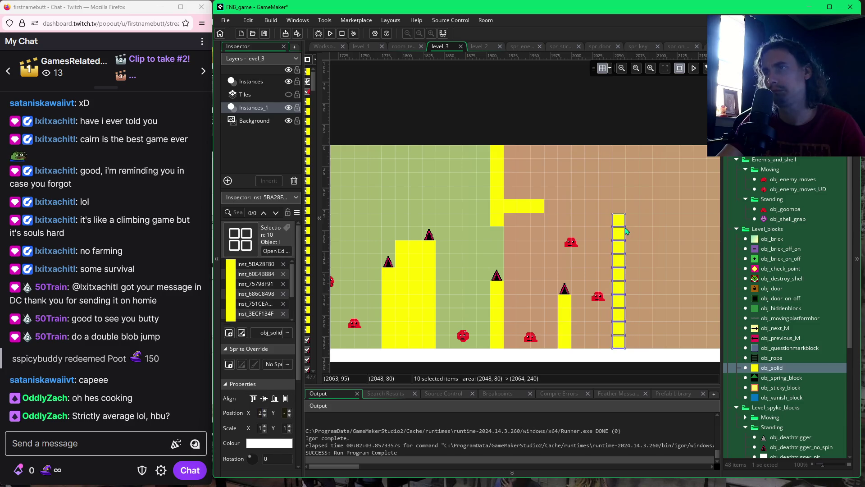
{"action": "left_click", "coordinate": [648, 195]}
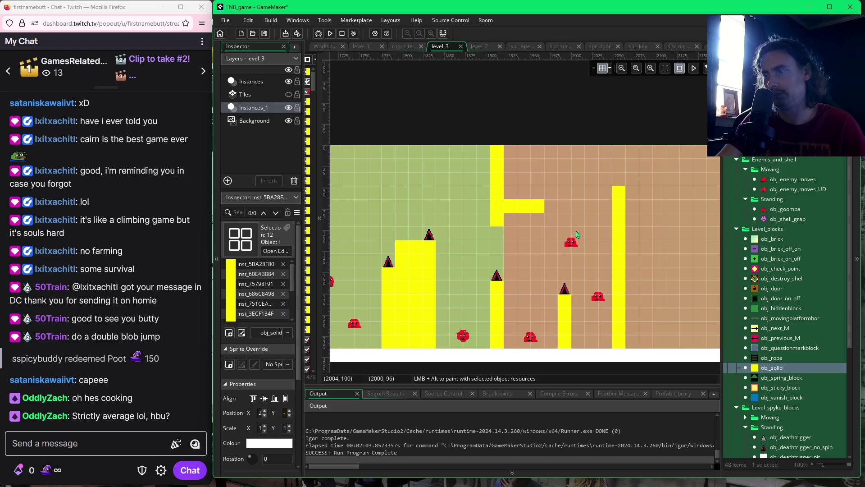
{"action": "key", "text": "F5"}
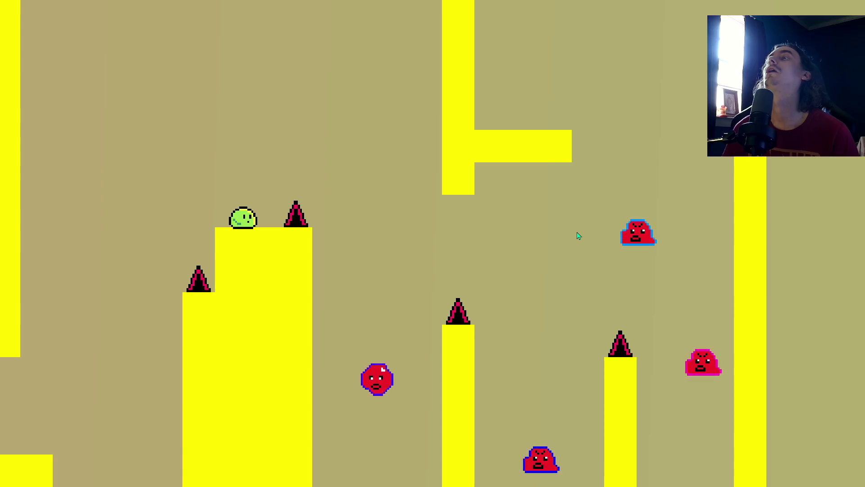
Jump the player right off the start platform, across the gap and down to the lower ladder.
{"action": "key", "text": "space"}
{"action": "key", "text": "Right"}
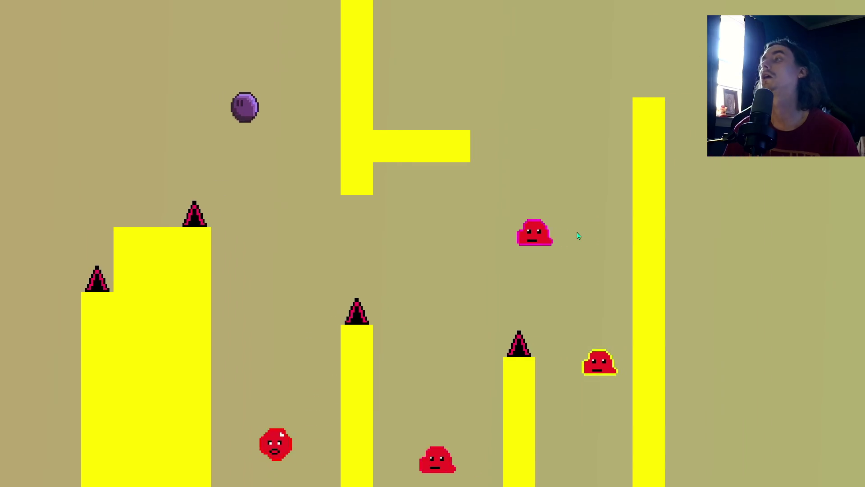
{"action": "key", "text": "Right"}
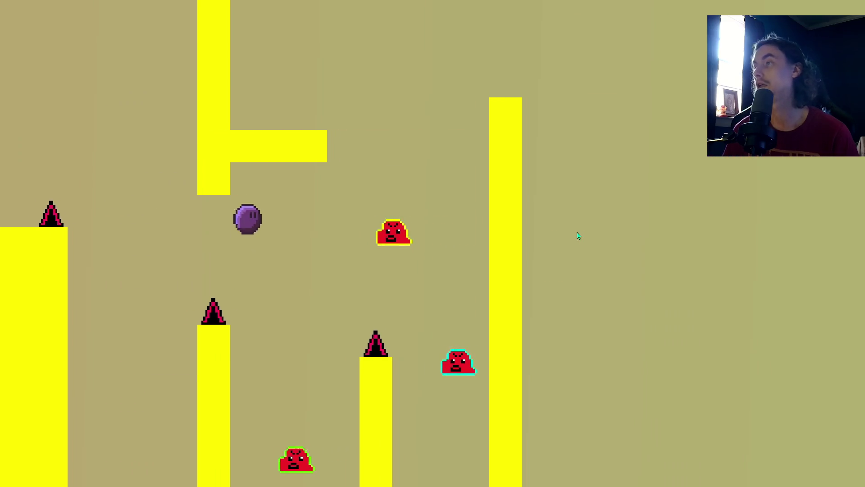
{"action": "key", "text": "Right"}
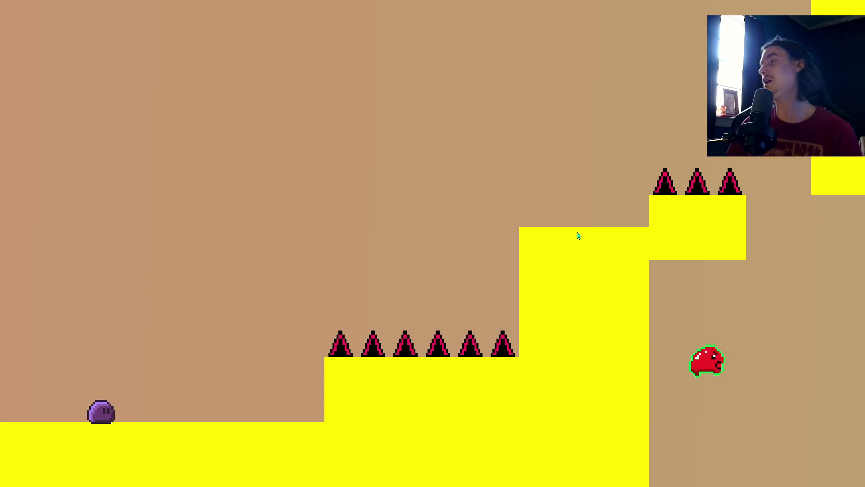
{"action": "key", "text": "space"}
{"action": "key", "text": "Right"}
{"action": "key", "text": "space"}
{"action": "key", "text": "Right"}
{"action": "key", "text": "space"}
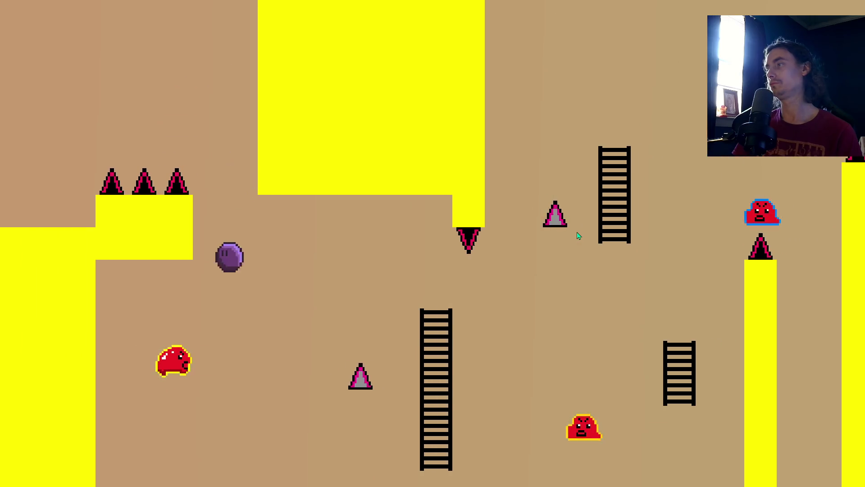
{"action": "key", "text": "Right"}
{"action": "key", "text": "space"}
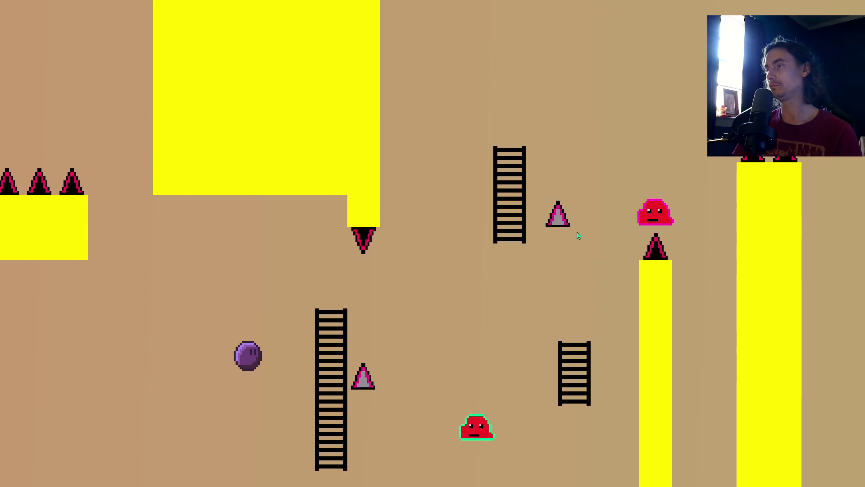
Climb and jump between the ladders, then land on the yellow pillar to the right.
{"action": "key", "text": "Right"}
{"action": "key", "text": "space"}
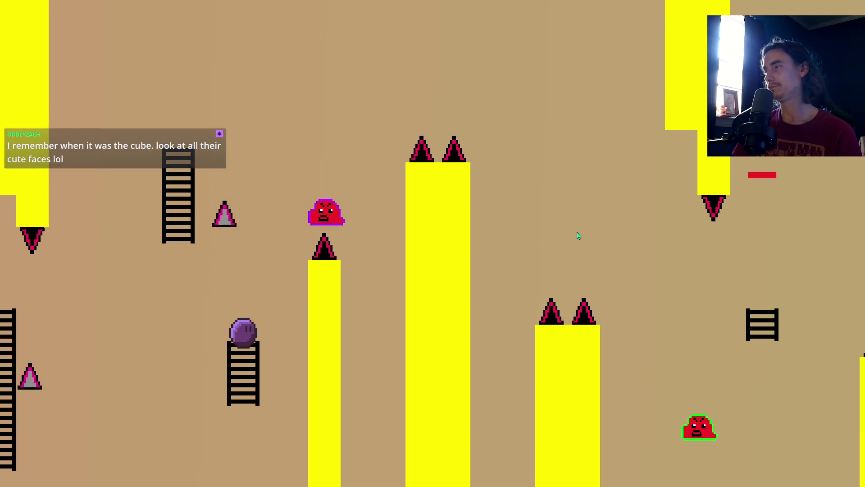
{"action": "key", "text": "Up"}
{"action": "key", "text": "Left"}
{"action": "key", "text": "space"}
{"action": "key", "text": "Right"}
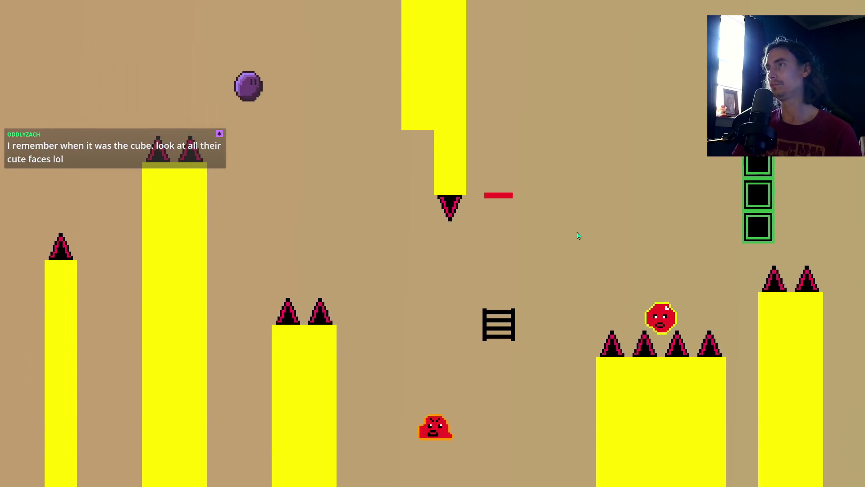
{"action": "key", "text": "Right"}
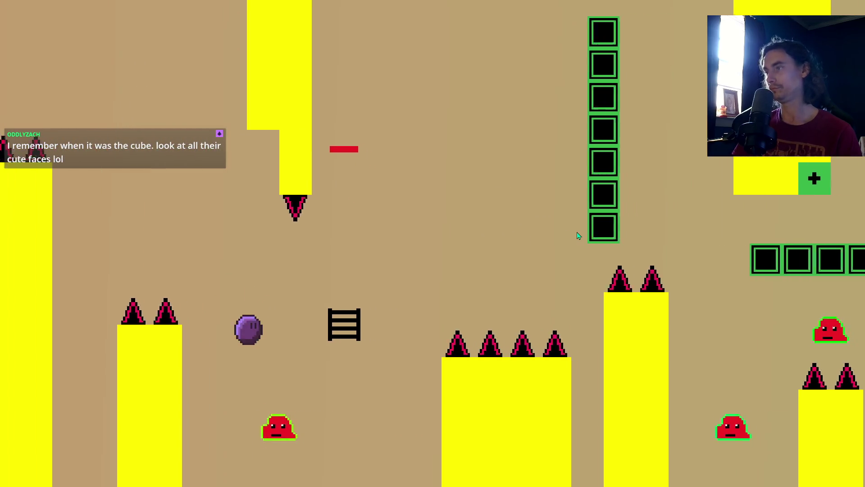
{"action": "key", "text": "Right"}
{"action": "key", "text": "Up"}
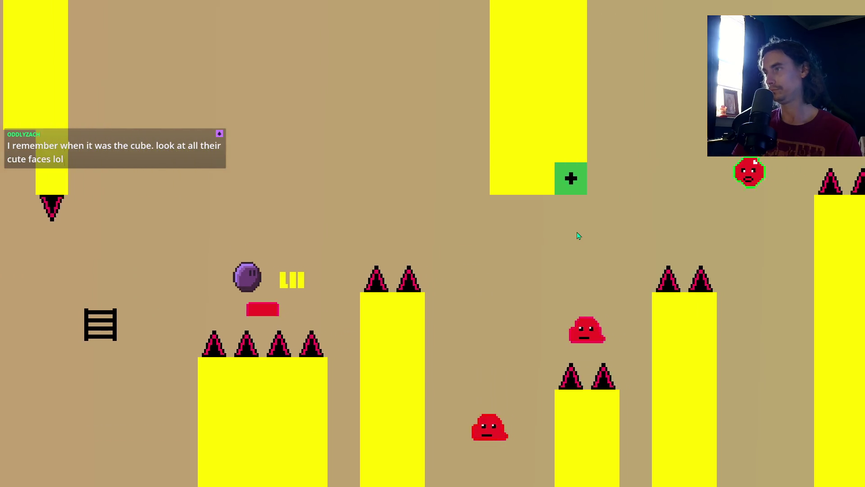
{"action": "key", "text": "Up"}
{"action": "key", "text": "Left"}
{"action": "key", "text": "Up"}
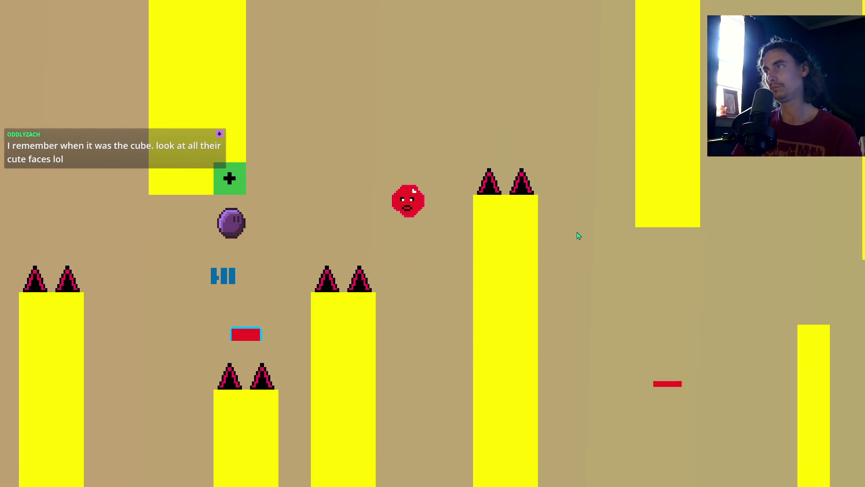
{"action": "key", "text": "Right"}
{"action": "key", "text": "Up"}
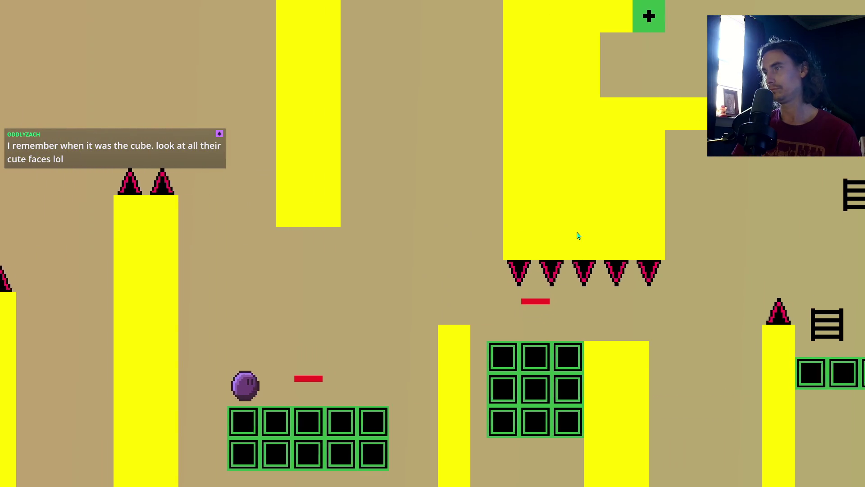
{"action": "key", "text": "Right"}
{"action": "key", "text": "Up"}
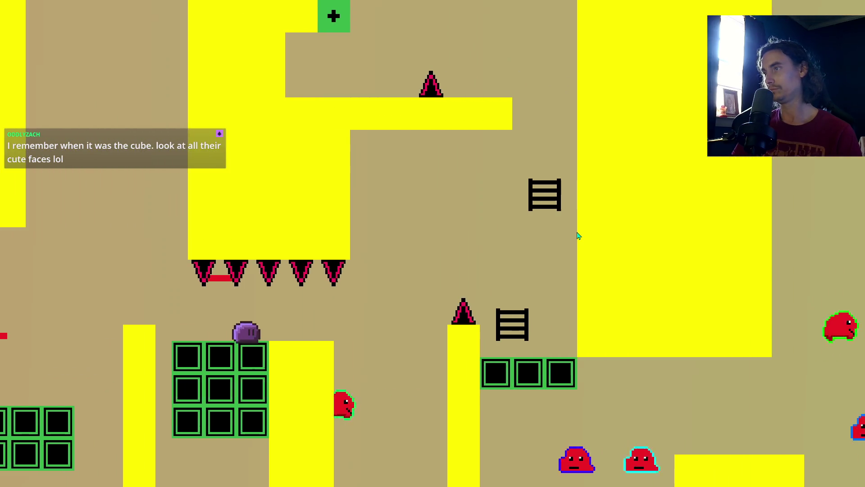
{"action": "key", "text": "Right"}
{"action": "key", "text": "Up"}
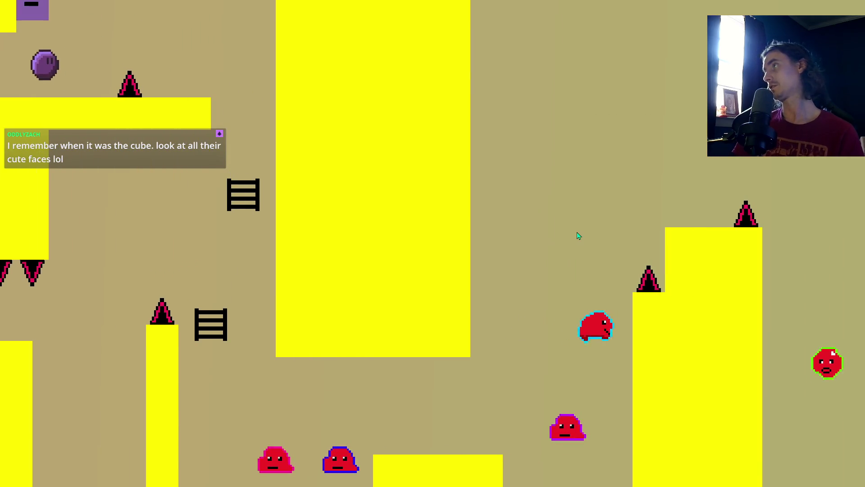
Drop to the floor and keep running right with repeated jumps.
{"action": "key", "text": "Right"}
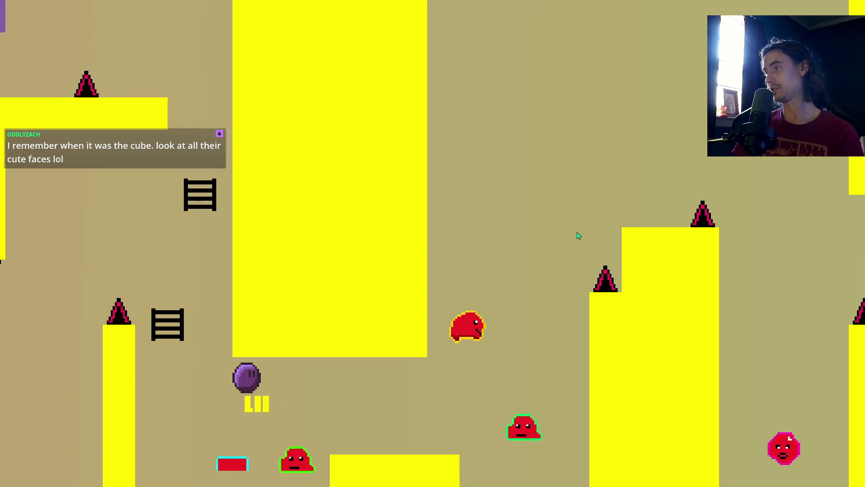
{"action": "key", "text": "Right"}
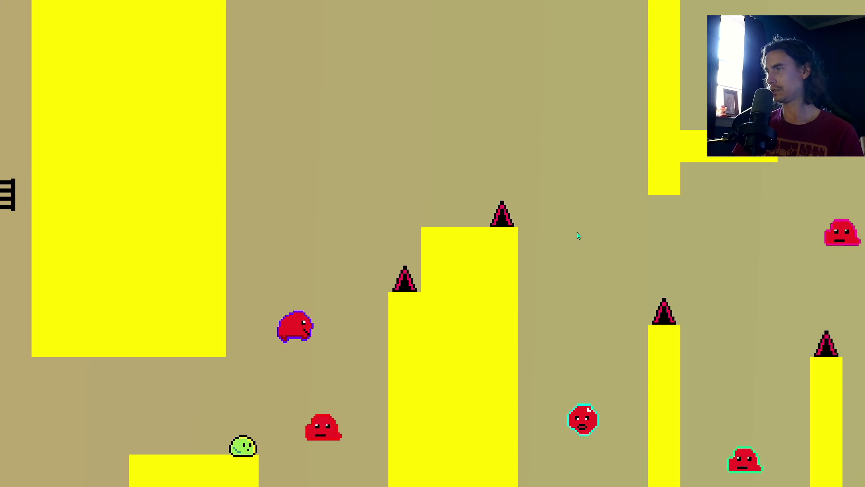
{"action": "key", "text": "Up"}
{"action": "key", "text": "Right"}
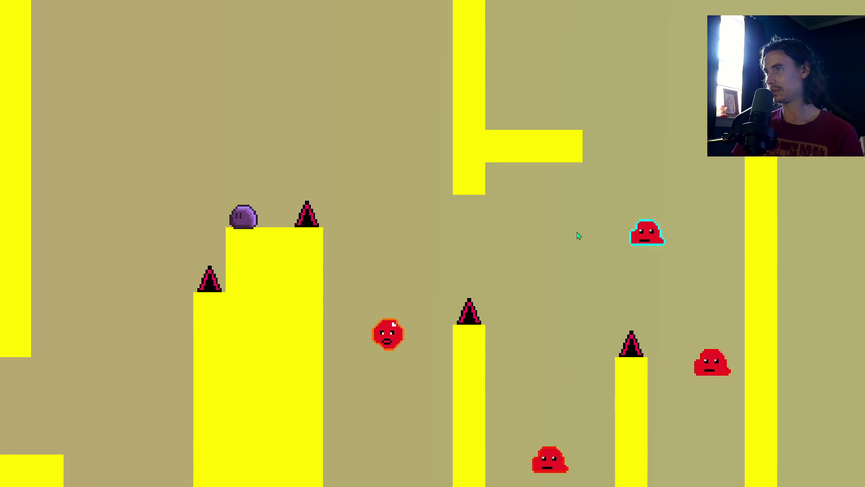
{"action": "key", "text": "Up"}
{"action": "key", "text": "Right"}
{"action": "key", "text": "Up"}
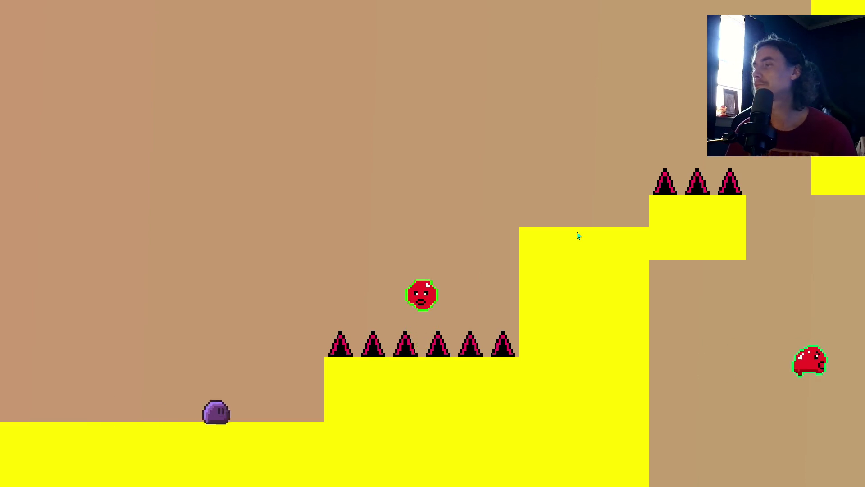
{"action": "key", "text": "Right"}
{"action": "key", "text": "Up"}
After respawning, jump onto the raised platform and spiked step, then reach the ladder.
{"action": "key", "text": "Up"}
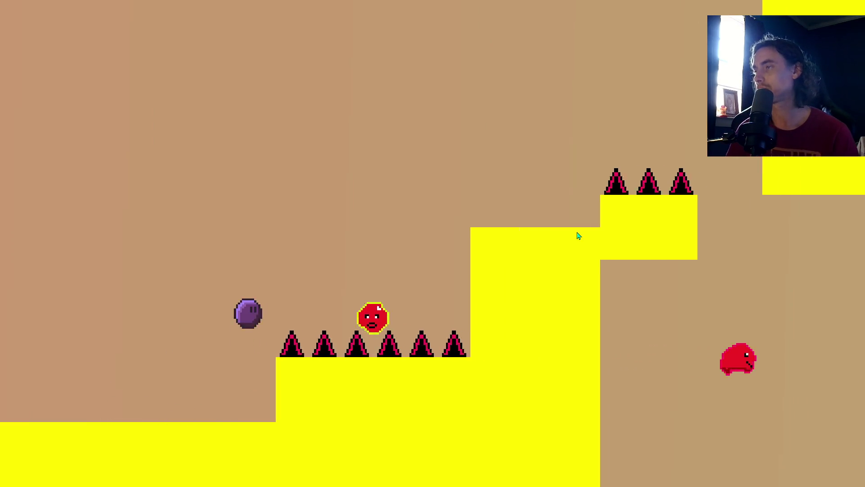
{"action": "key", "text": "Up"}
{"action": "key", "text": "Up"}
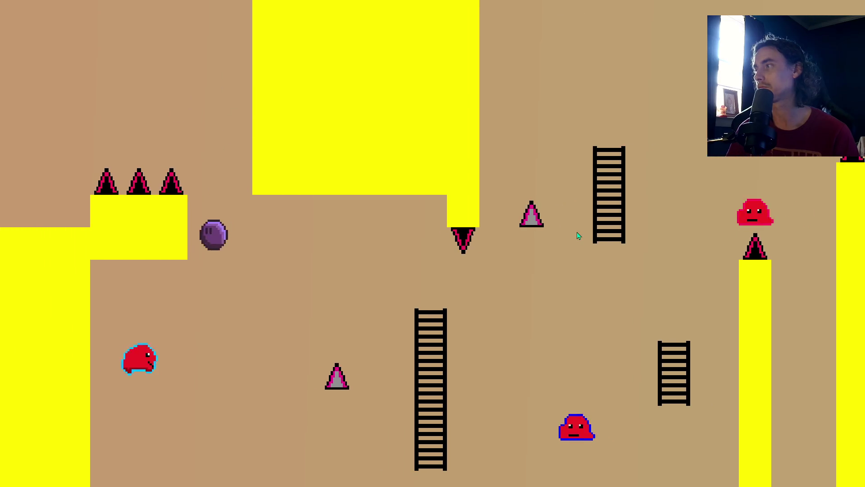
{"action": "key", "text": "Right"}
{"action": "key", "text": "Up"}
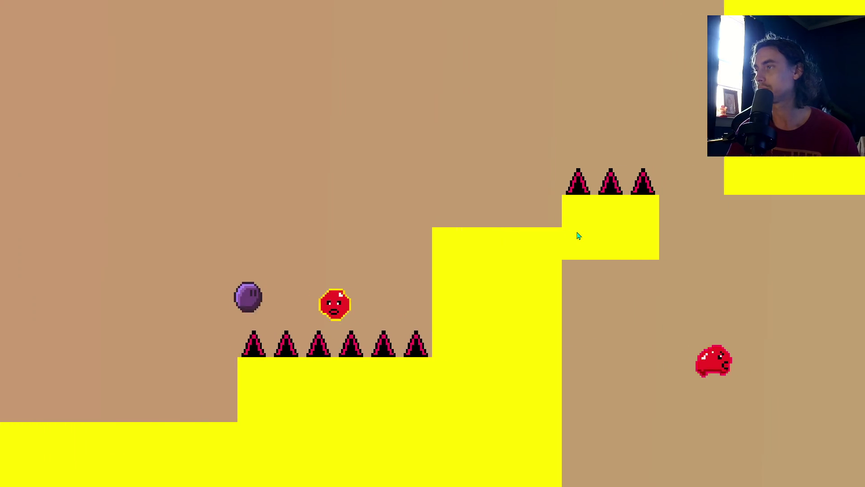
{"action": "key", "text": "Up"}
{"action": "key", "text": "Right"}
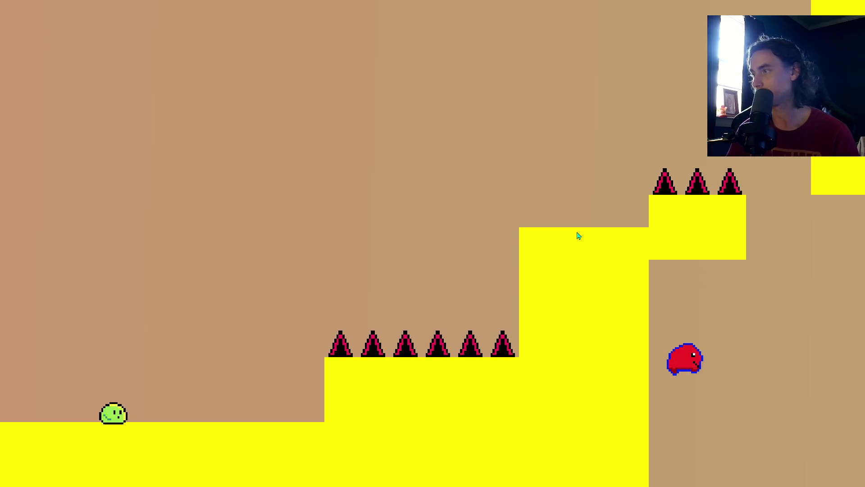
{"action": "key", "text": "Right"}
{"action": "key", "text": "Up"}
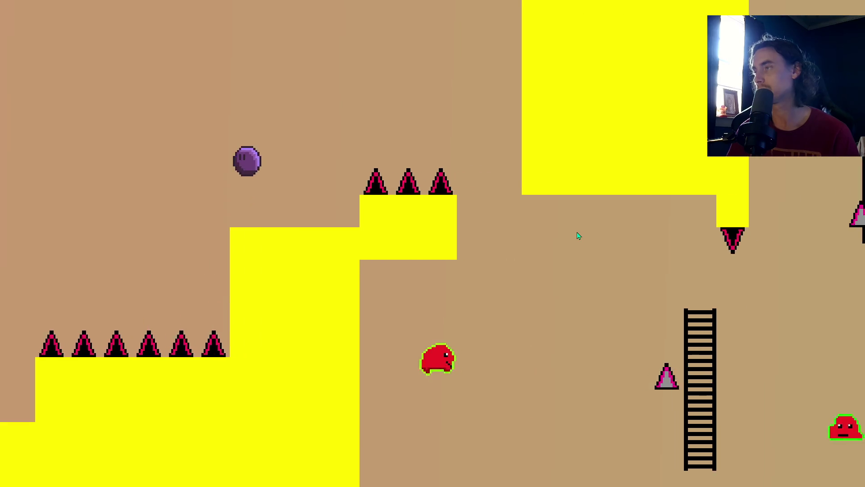
{"action": "key", "text": "Right"}
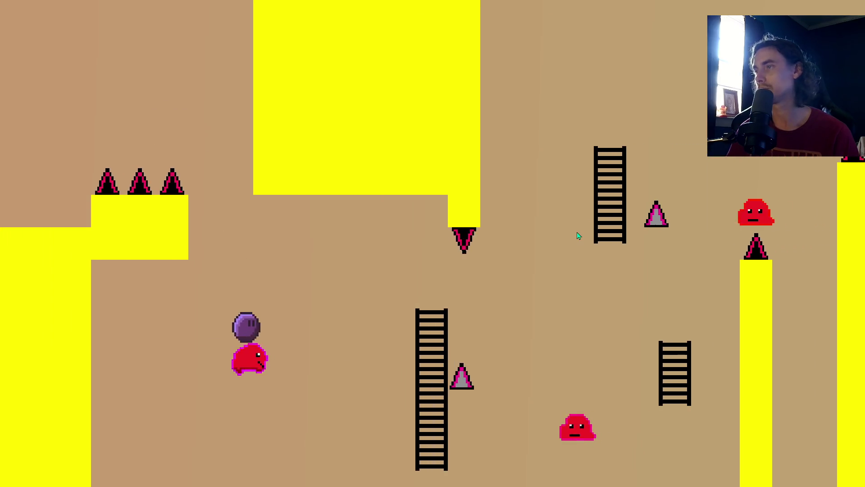
{"action": "key", "text": "Right"}
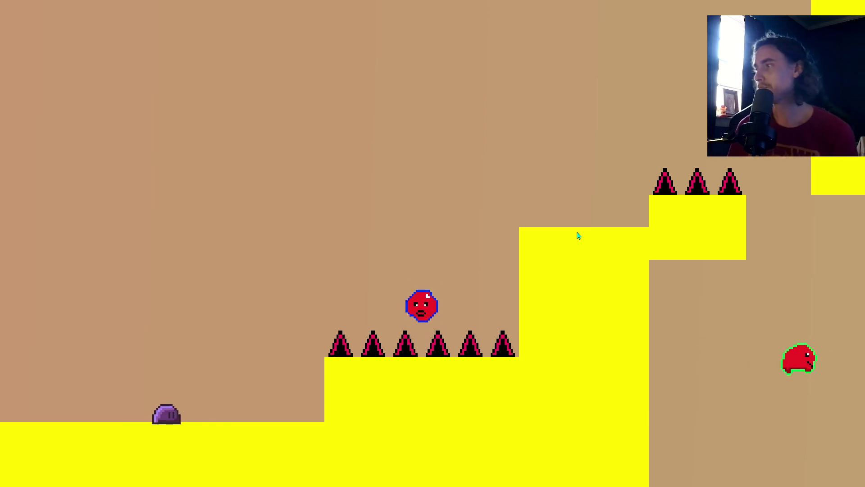
Run the player right, jumping across the gap onto a yellow pillar.
{"action": "key", "text": "Right"}
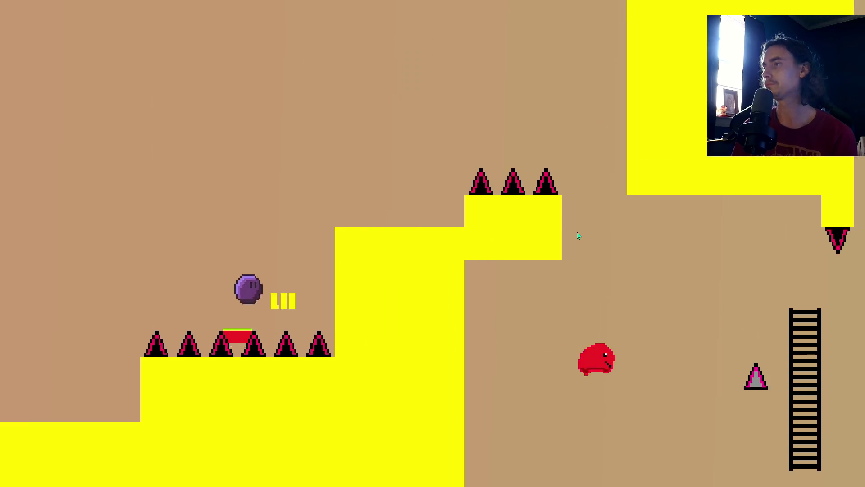
{"action": "key", "text": "Left"}
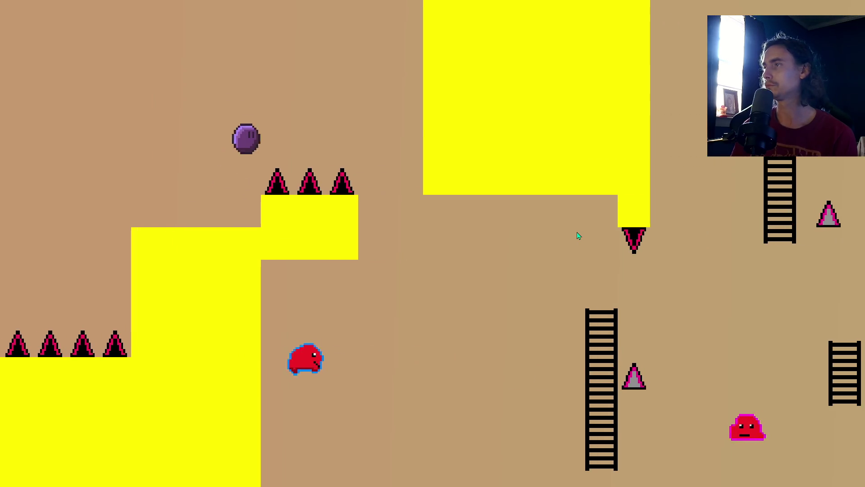
{"action": "key", "text": "Right"}
{"action": "key", "text": "Right"}
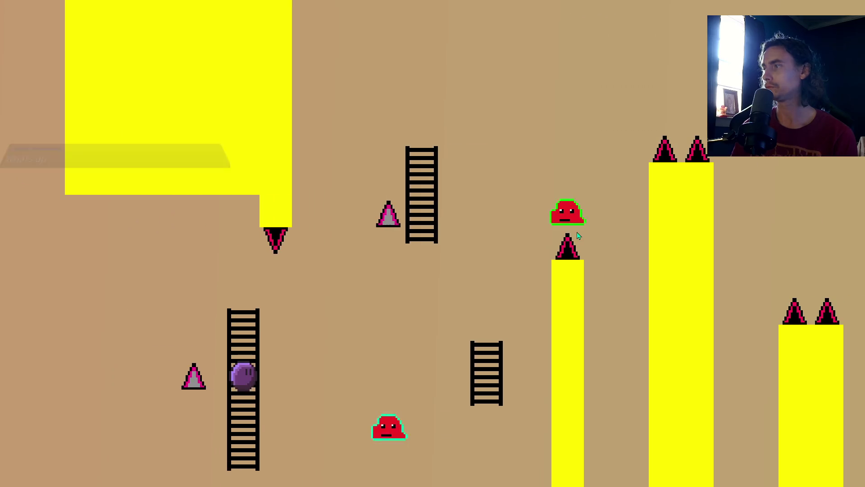
{"action": "key", "text": "Right"}
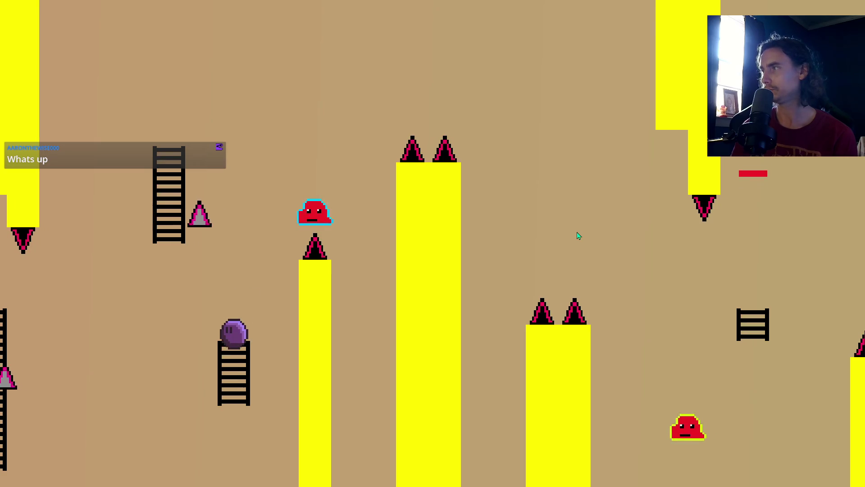
{"action": "key", "text": "Right"}
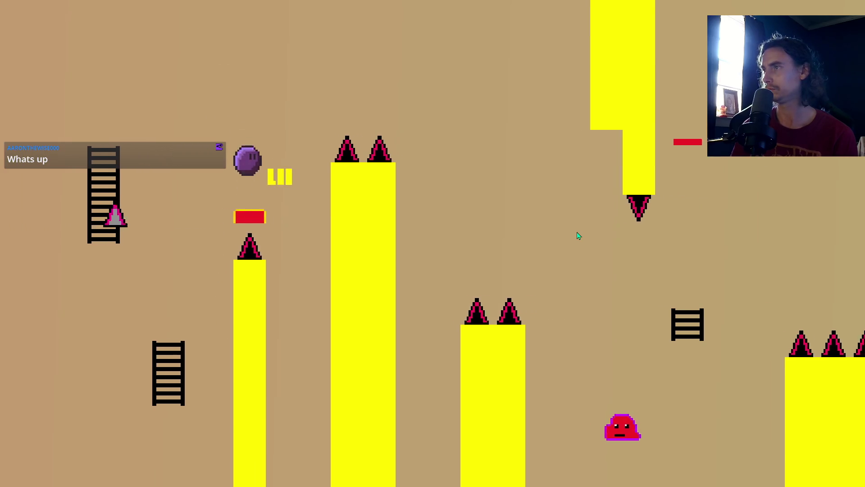
{"action": "key", "text": "space"}
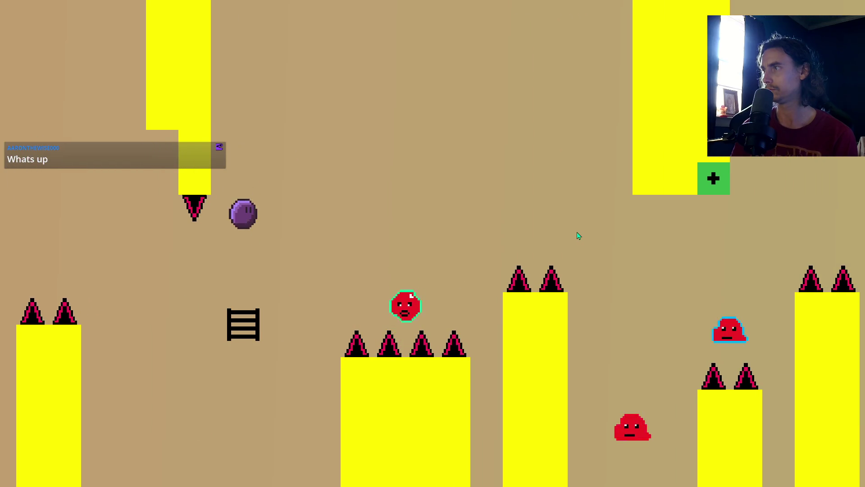
{"action": "key", "text": "space"}
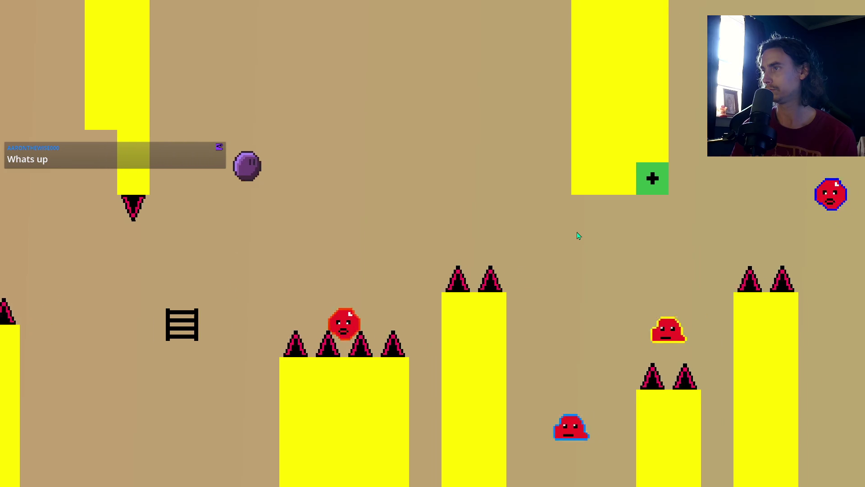
{"action": "key", "text": "Right"}
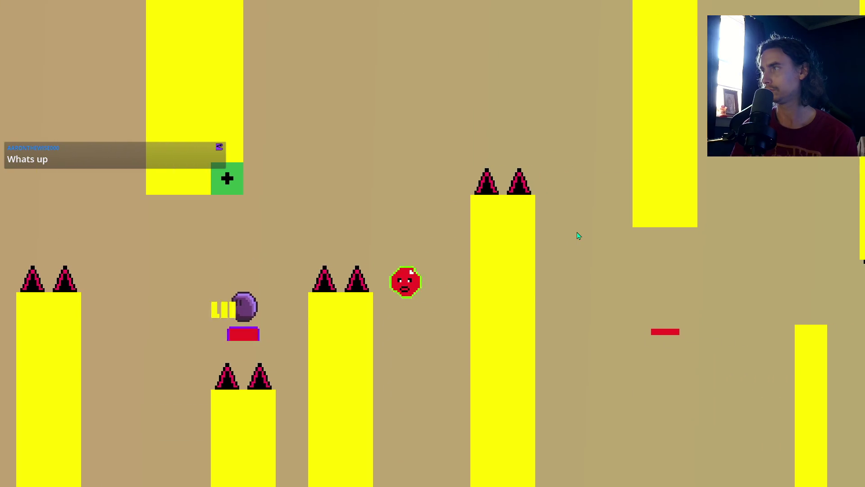
{"action": "key", "text": "space"}
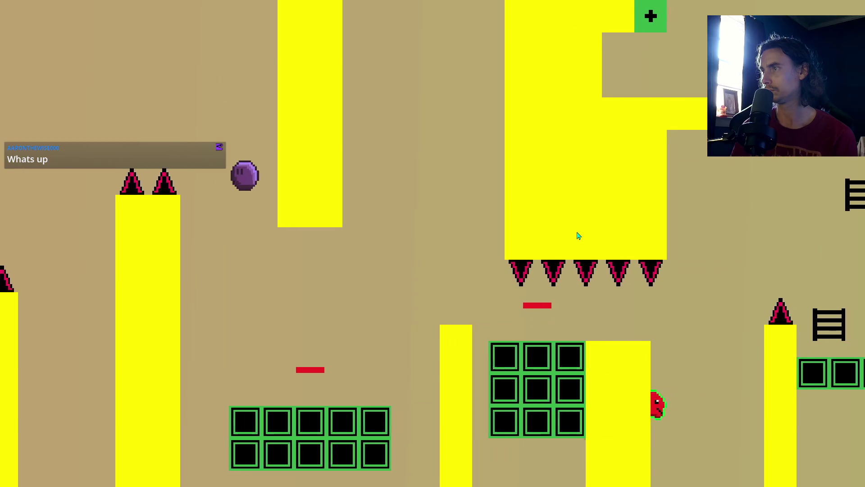
{"action": "key", "text": "space"}
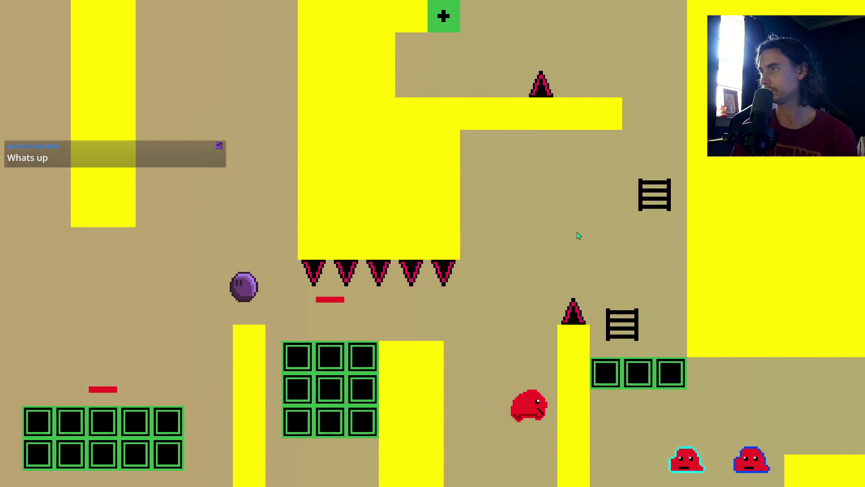
Keep moving right into the next area until the test run finishes.
{"action": "key", "text": "Right"}
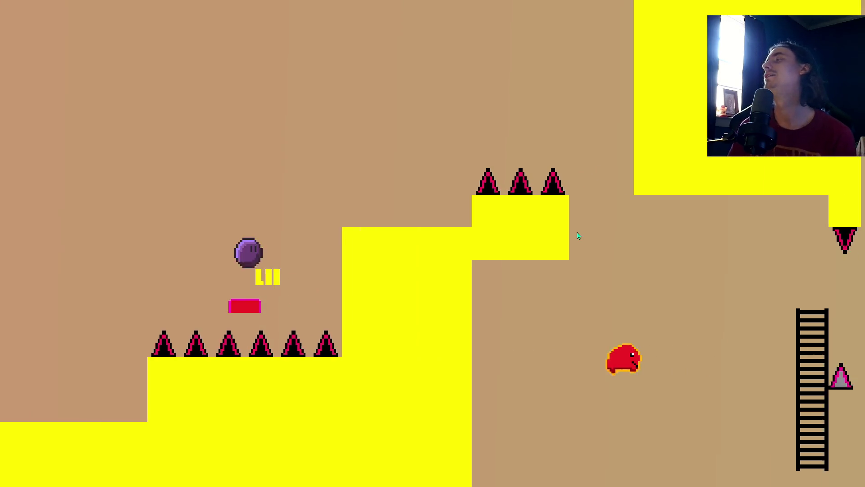
{"action": "key", "text": "Left"}
{"action": "key", "text": "Tab"}
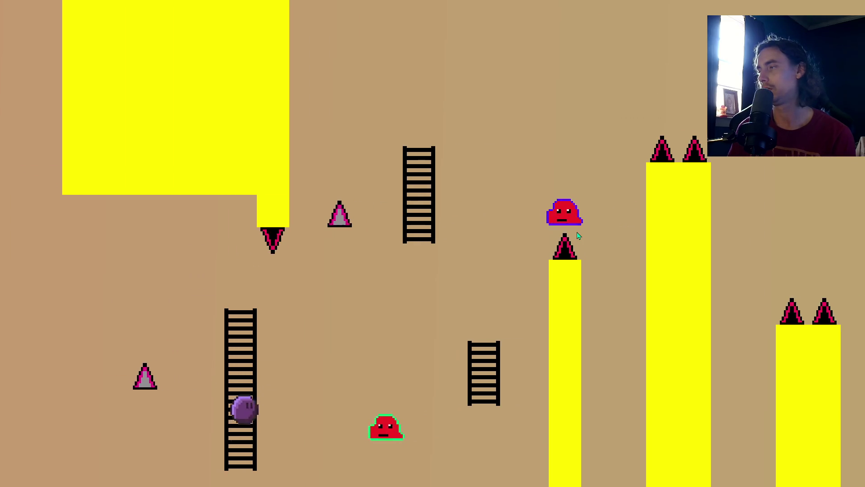
{"action": "key", "text": "Tab"}
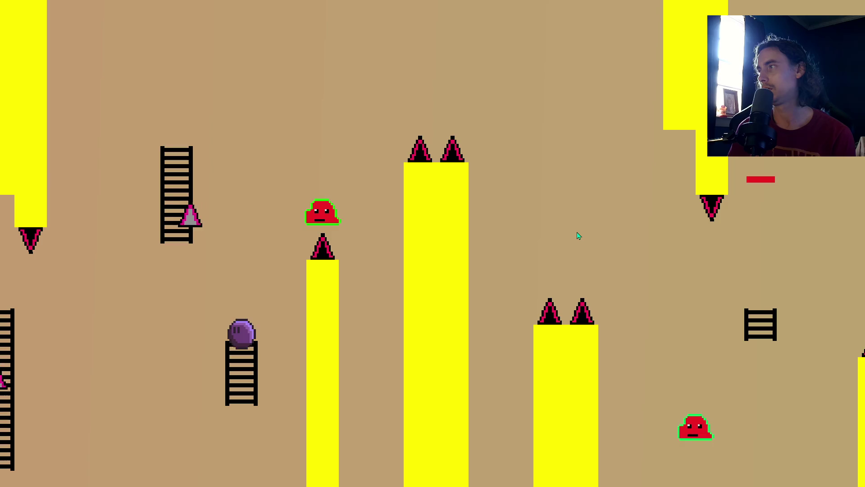
{"action": "key", "text": "Tab"}
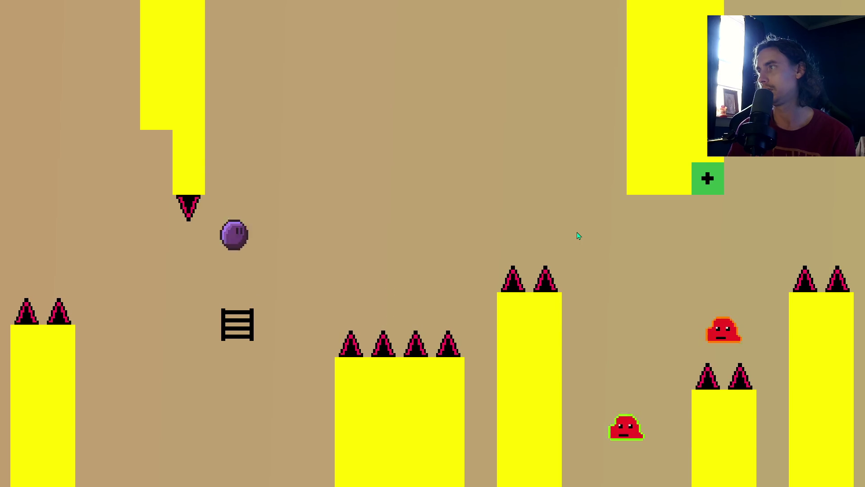
{"action": "key", "text": "Tab"}
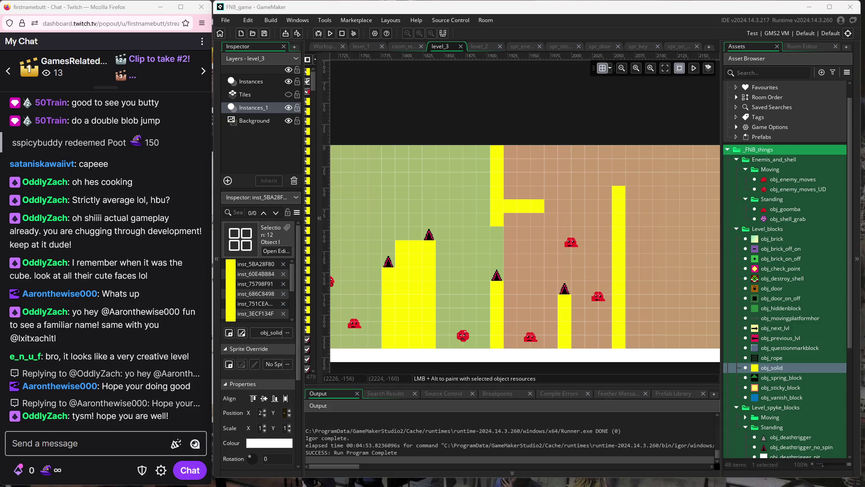
{"action": "scroll", "coordinate": [492, 257], "scroll_direction": "right", "scroll_amount": 2}
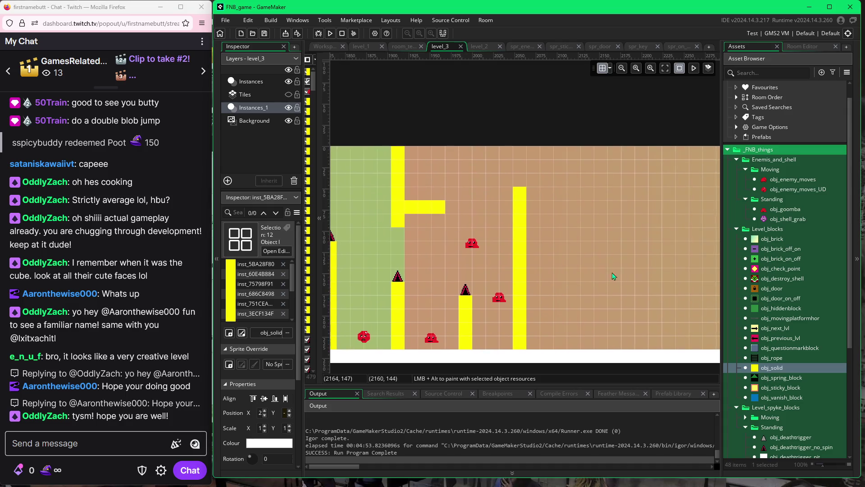
{"action": "left_click", "coordinate": [472, 243]}
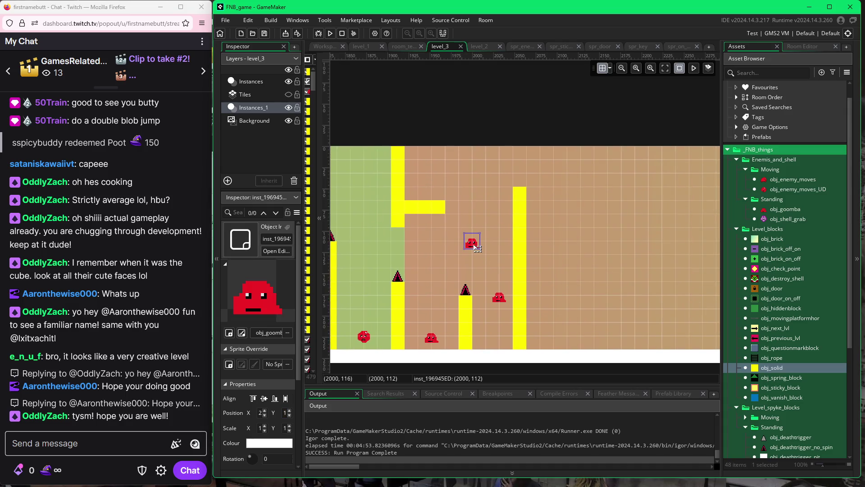
{"action": "left_click", "coordinate": [608, 74]}
{"action": "left_click", "coordinate": [712, 113]}
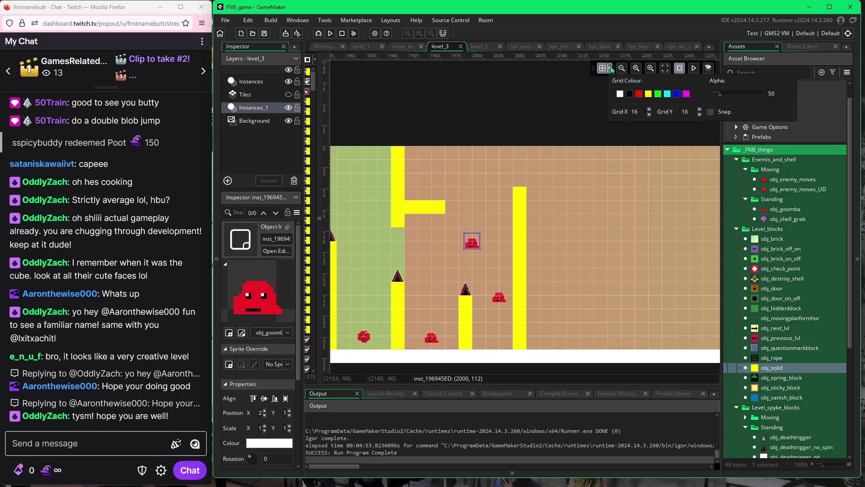
{"action": "left_click", "coordinate": [473, 244]}
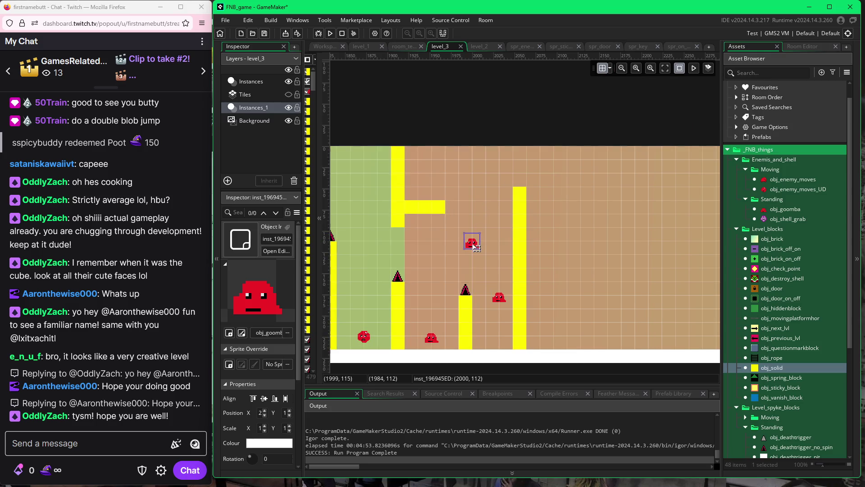
{"action": "left_click_drag", "start_coordinate": [474, 248], "coordinate": [478, 253]}
{"action": "left_click_drag", "start_coordinate": [435, 341], "coordinate": [436, 331]}
{"action": "left_click_drag", "start_coordinate": [503, 305], "coordinate": [497, 298]}
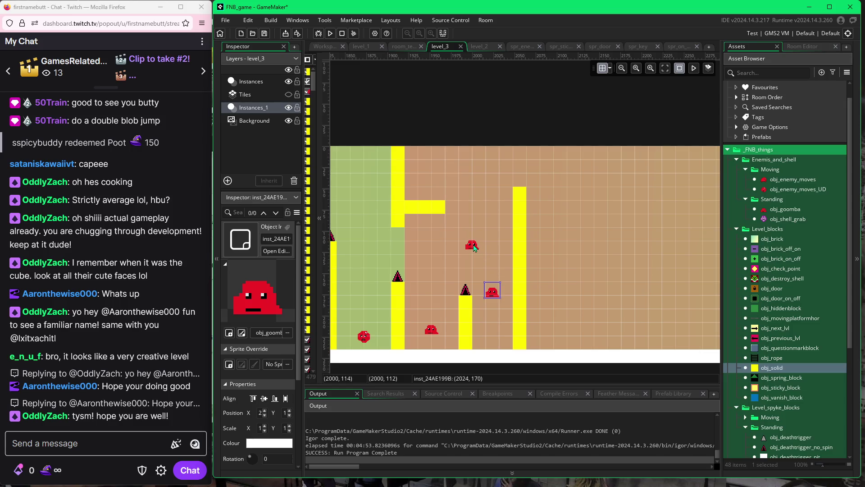
{"action": "left_click_drag", "start_coordinate": [475, 248], "coordinate": [470, 251]}
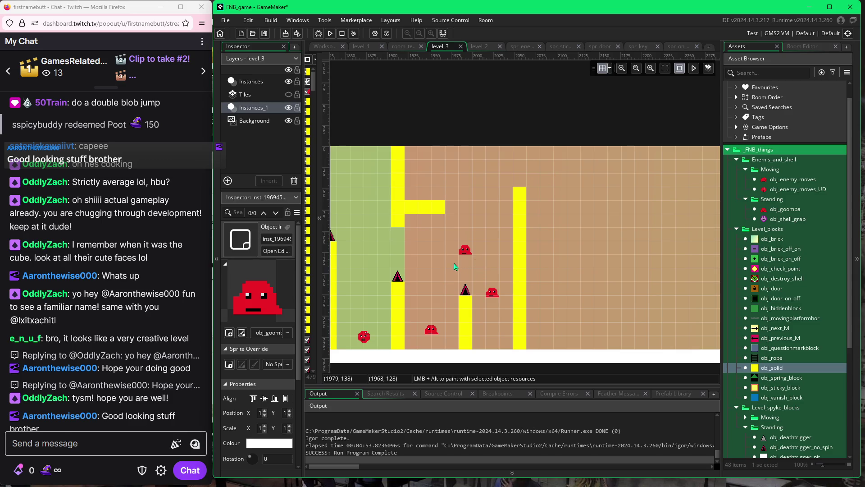
{"action": "scroll", "coordinate": [597, 241], "scroll_direction": "right", "scroll_amount": 2}
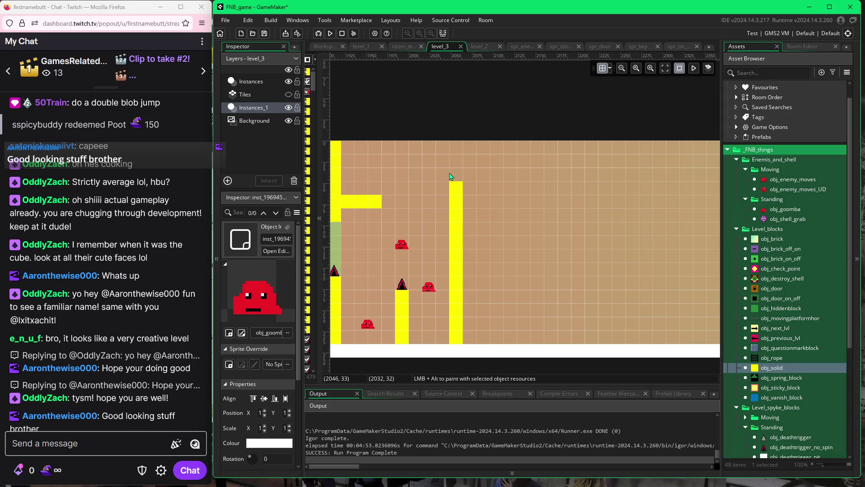
{"action": "left_click", "coordinate": [756, 373]}
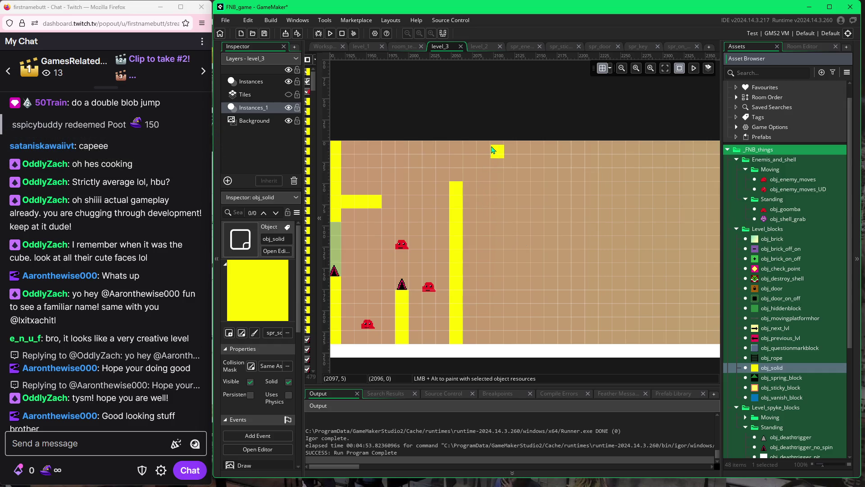
With grid snap on, repaint the obj_solid column hanging from the ceiling, shifted one cell right.
{"action": "left_click", "coordinate": [610, 68]}
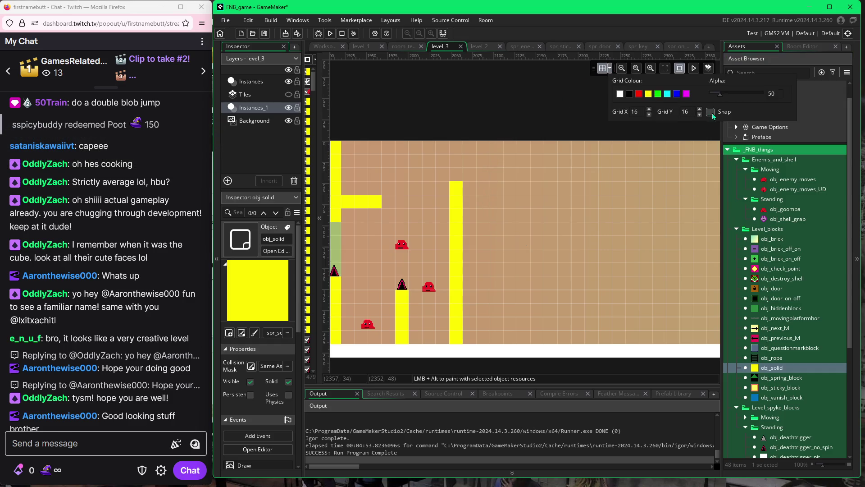
{"action": "left_click_drag", "start_coordinate": [496, 148], "coordinate": [487, 215]}
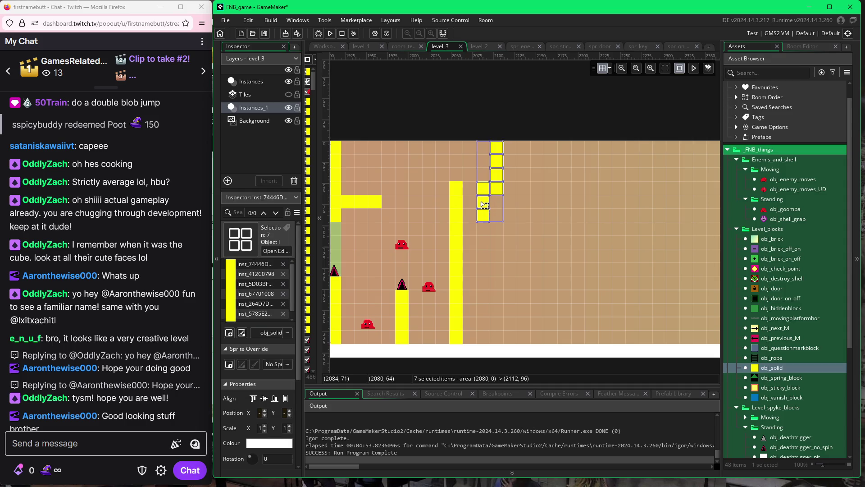
{"action": "key", "text": "Delete"}
{"action": "mouse_move", "coordinate": [498, 152]}
{"action": "left_mouse_down"}
{"action": "mouse_move", "coordinate": [498, 261]}
{"action": "mouse_move", "coordinate": [514, 259]}
{"action": "left_mouse_up"}
{"action": "left_click", "coordinate": [524, 276]}
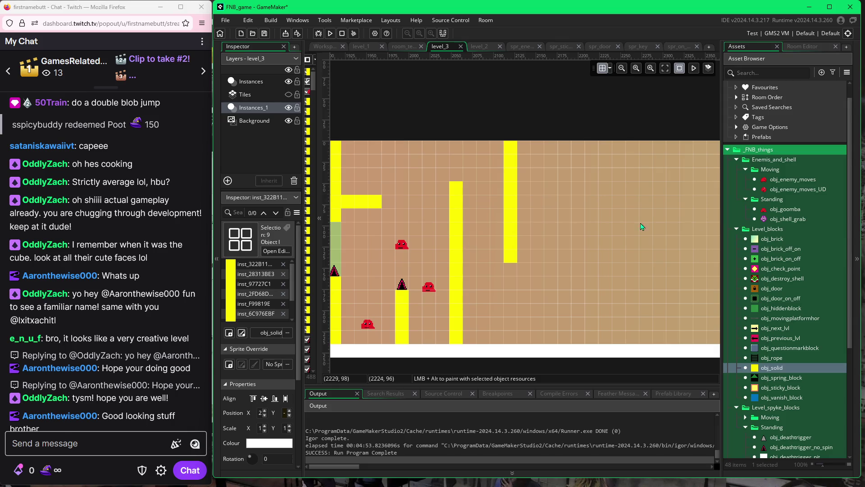
{"action": "left_click", "coordinate": [778, 448]}
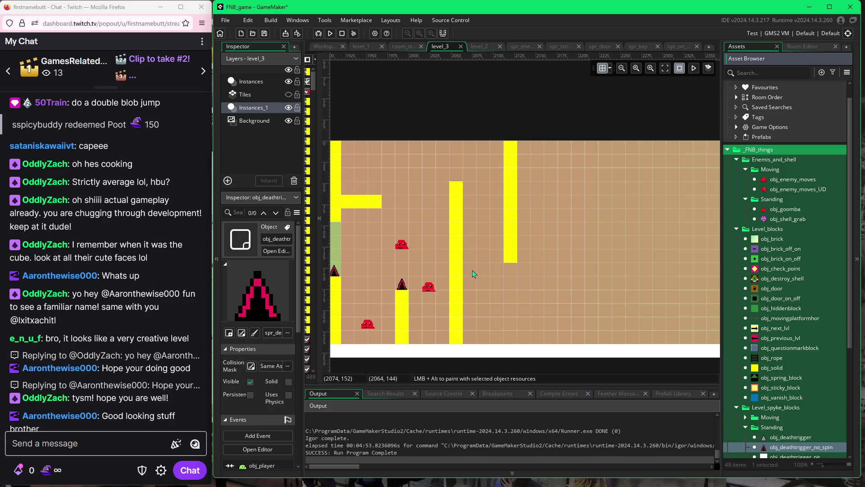
Nudge the right-pointing spike up one grid cell beside the tall pillar and check the new spike's properties.
{"action": "mouse_move", "coordinate": [472, 271]}
{"action": "left_mouse_down"}
{"action": "mouse_move", "coordinate": [476, 263]}
{"action": "mouse_move", "coordinate": [443, 264]}
{"action": "mouse_move", "coordinate": [469, 260]}
{"action": "left_mouse_up"}
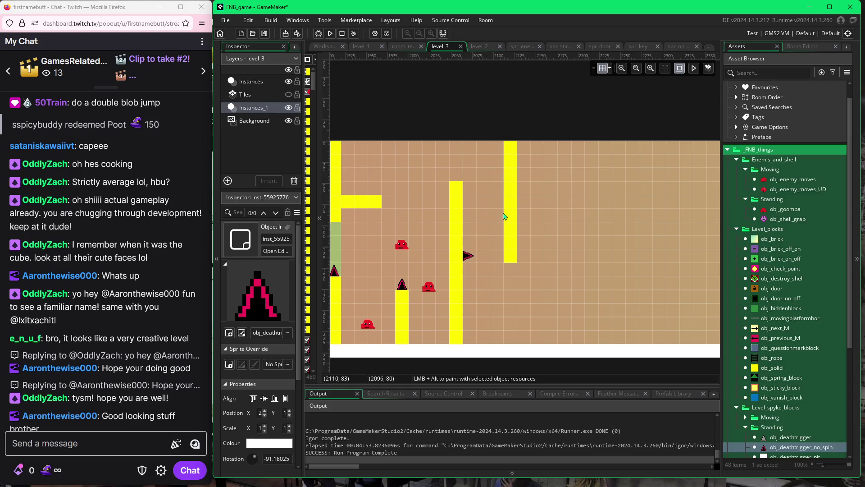
{"action": "left_click", "coordinate": [469, 255]}
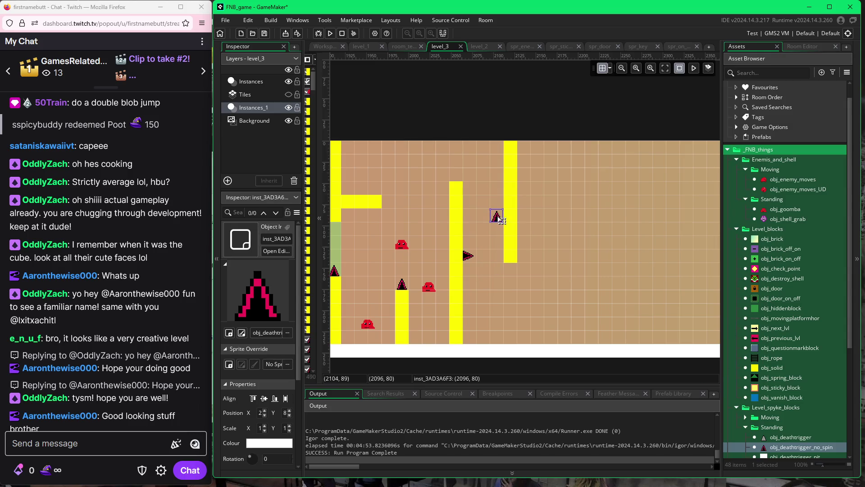
{"action": "double_click", "coordinate": [497, 218]}
{"action": "left_click", "coordinate": [643, 175]}
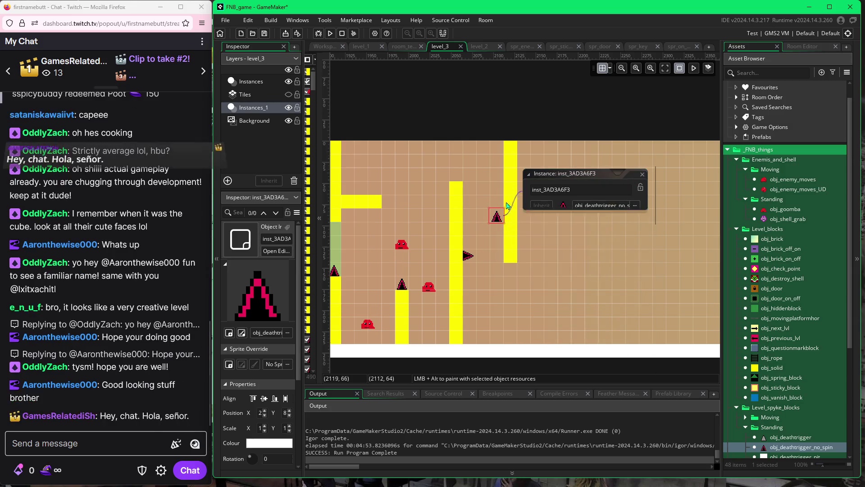
Rotate the new upright spike to point left and raise the right-pointing spike higher up the pillar.
{"action": "left_click", "coordinate": [495, 217]}
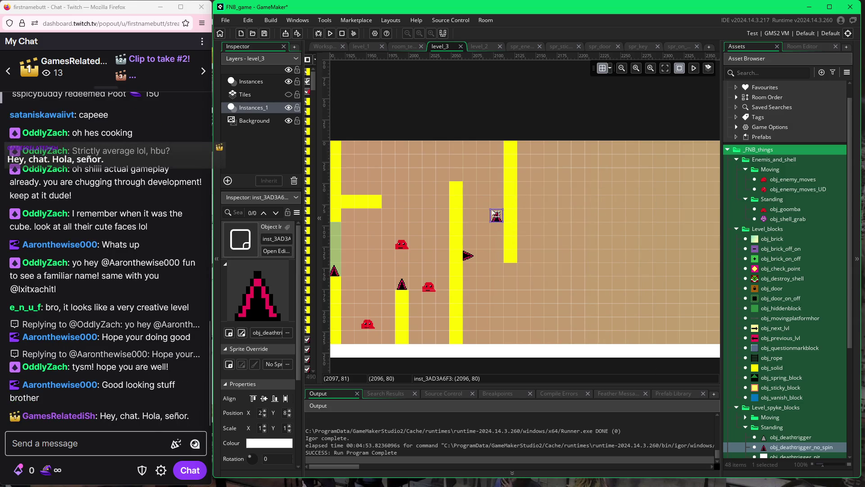
{"action": "left_click_drag", "start_coordinate": [487, 209], "coordinate": [497, 237]}
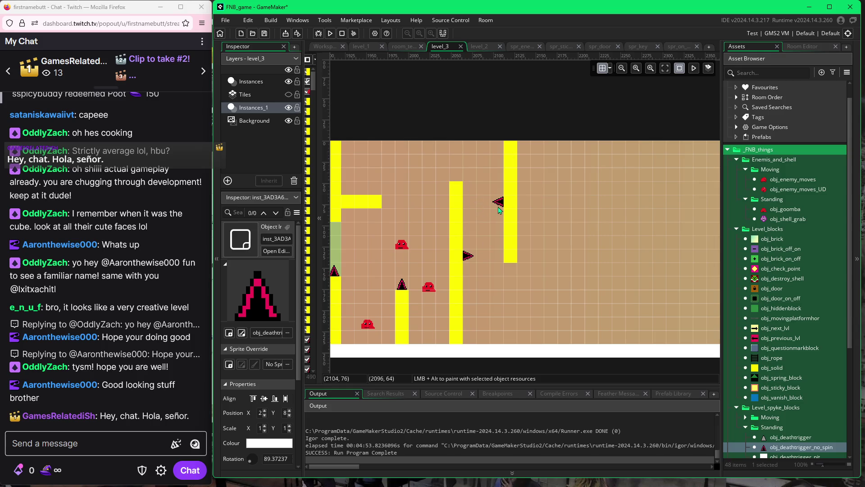
{"action": "mouse_move", "coordinate": [474, 259]}
{"action": "left_mouse_down"}
{"action": "mouse_move", "coordinate": [473, 206]}
{"action": "mouse_move", "coordinate": [500, 208]}
{"action": "mouse_move", "coordinate": [499, 261]}
{"action": "left_mouse_up"}
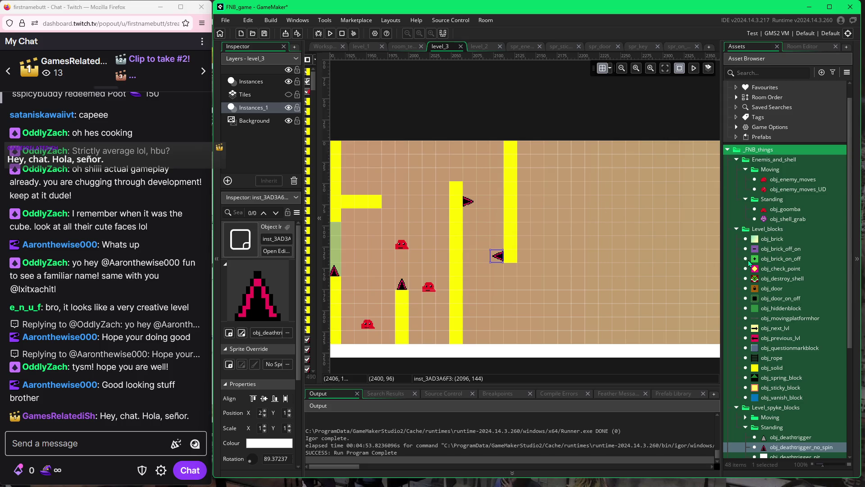
{"action": "left_click", "coordinate": [785, 209]}
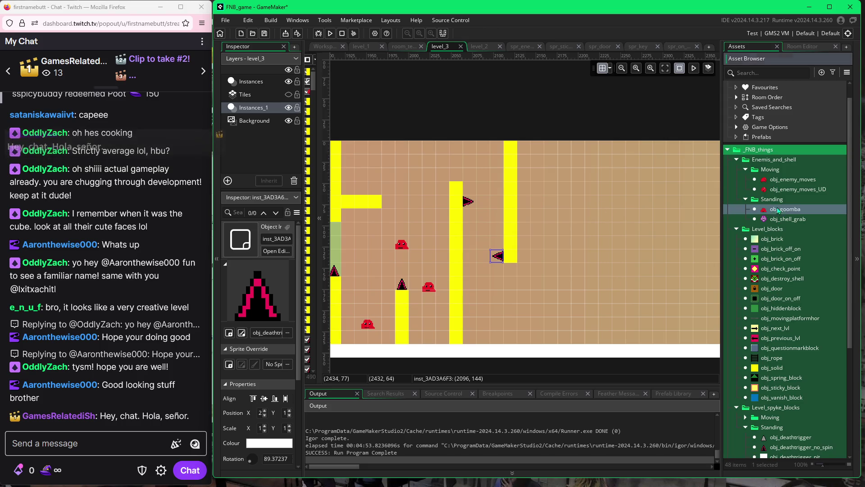
Place a goomba on the floor right of the tall pillar, then run the game with F5.
{"action": "left_click", "coordinate": [495, 320], "text": "alt"}
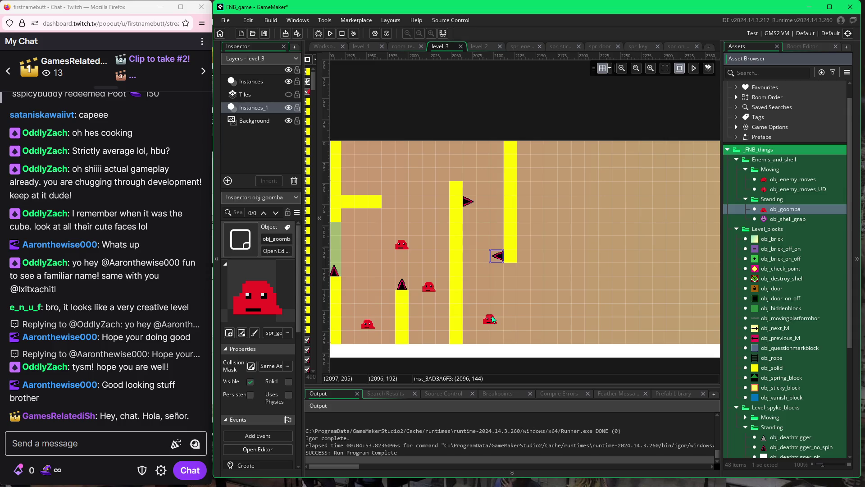
{"action": "left_click", "coordinate": [492, 332], "text": "alt"}
{"action": "left_click", "coordinate": [405, 173]}
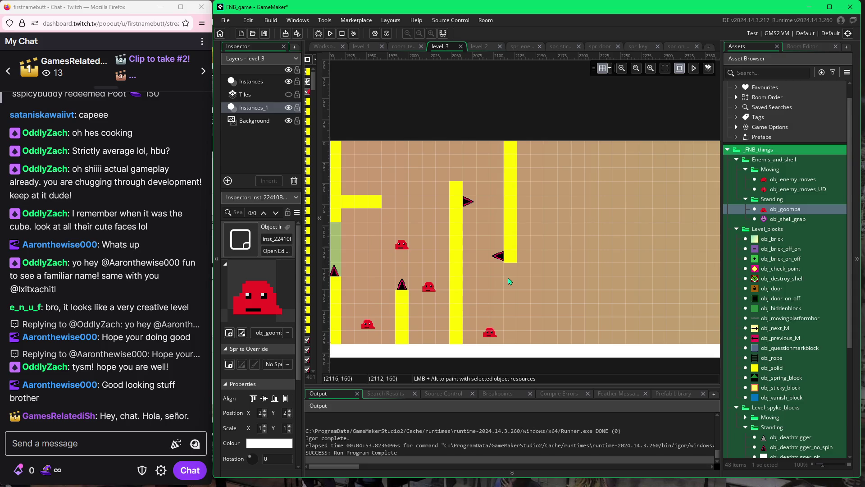
{"action": "scroll", "coordinate": [383, 259], "scroll_direction": "left", "scroll_amount": 5}
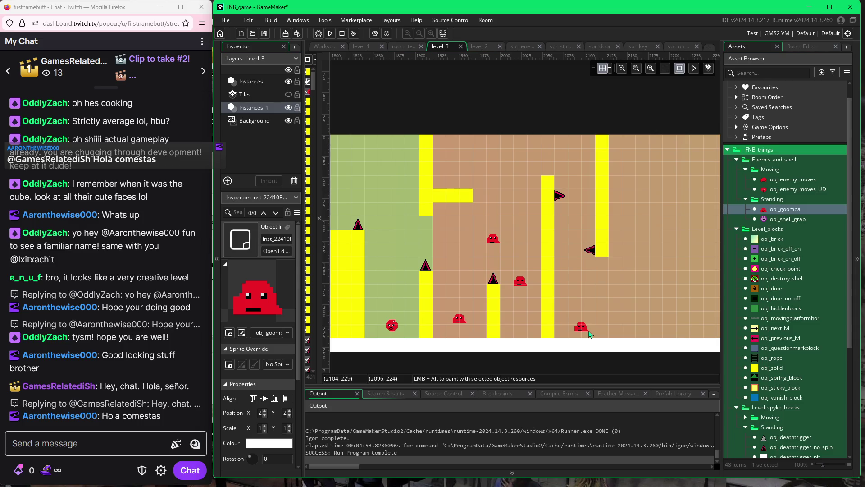
{"action": "key", "text": "F5"}
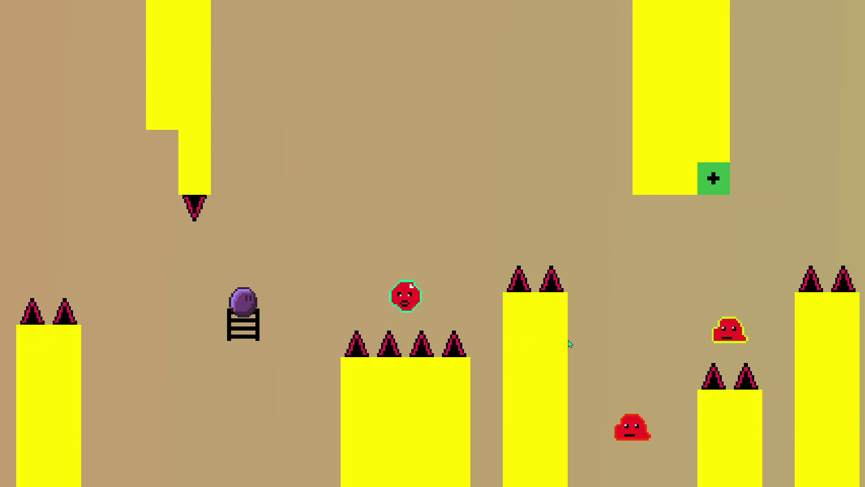
Jump the purple ball repeatedly over spikes and up past the ladders until it respawns on the low floor.
{"action": "key", "text": "space"}
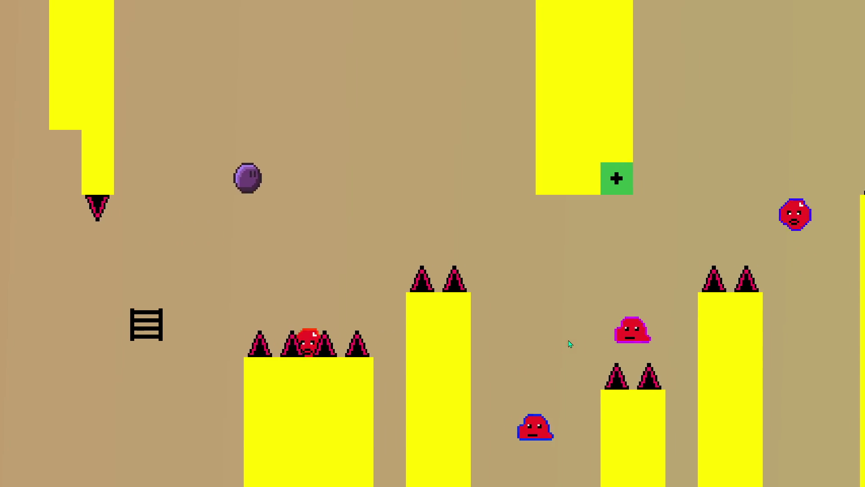
{"action": "key", "text": "space"}
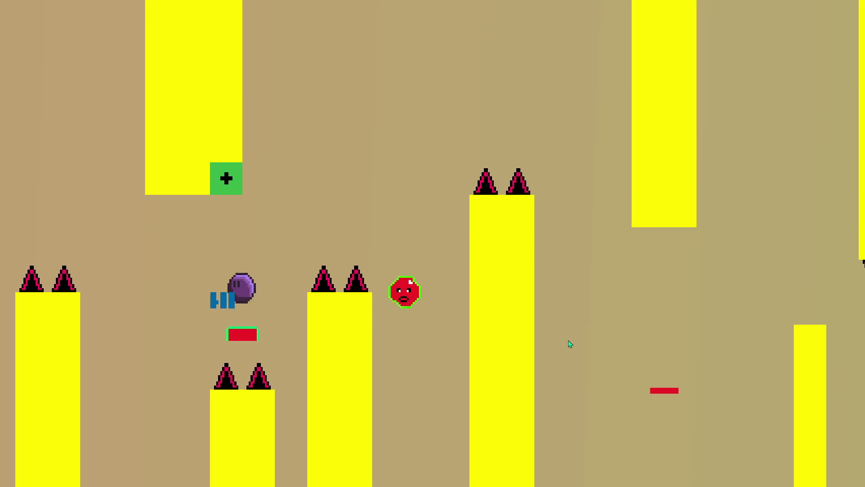
{"action": "key", "text": "space"}
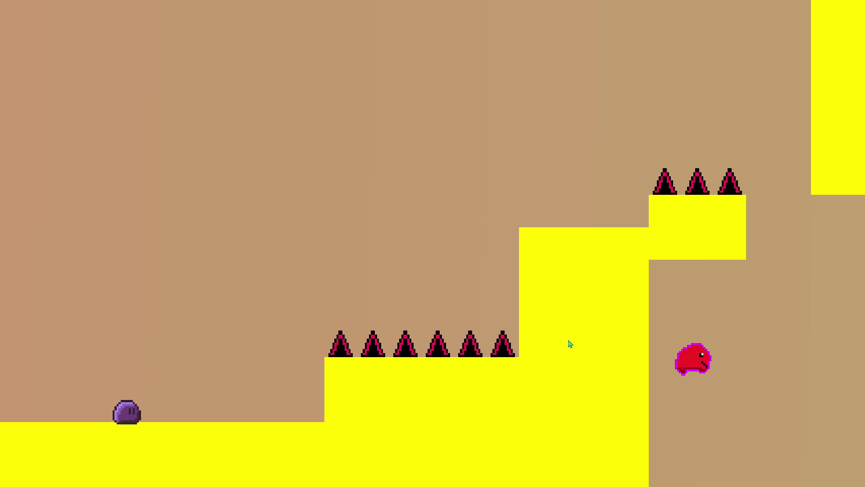
{"action": "key", "text": "space"}
{"action": "key", "text": "space"}
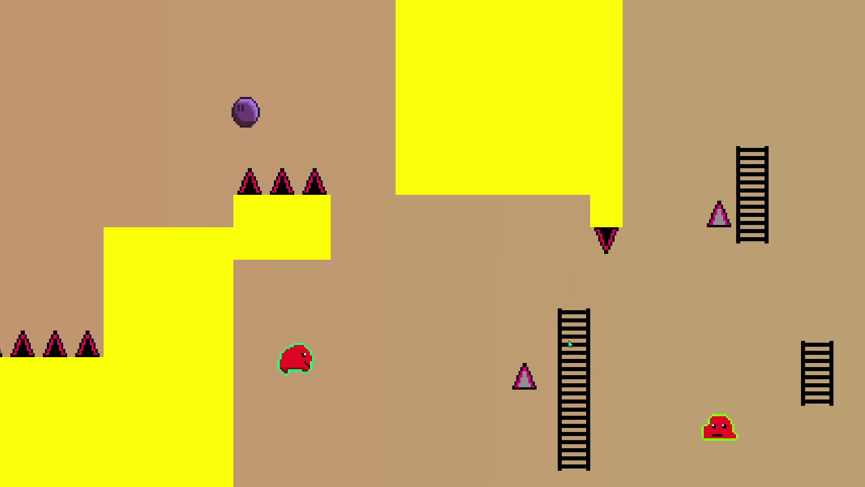
{"action": "key", "text": "space"}
{"action": "key", "text": "space"}
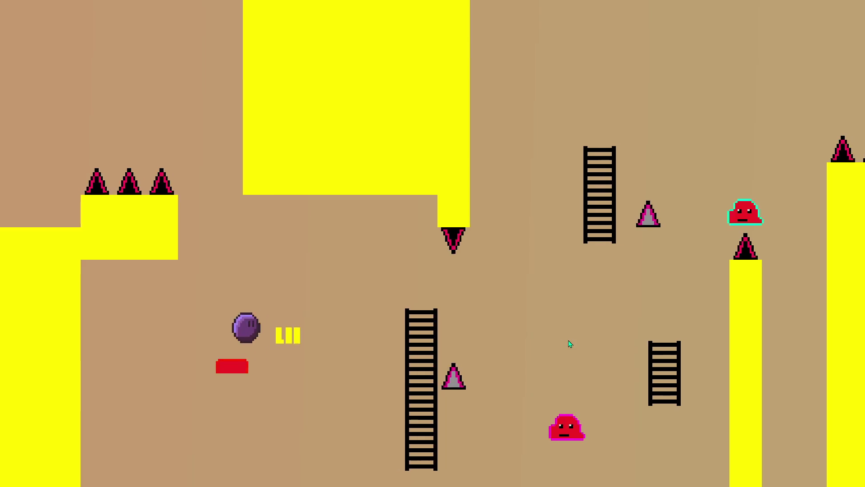
{"action": "key", "text": "space"}
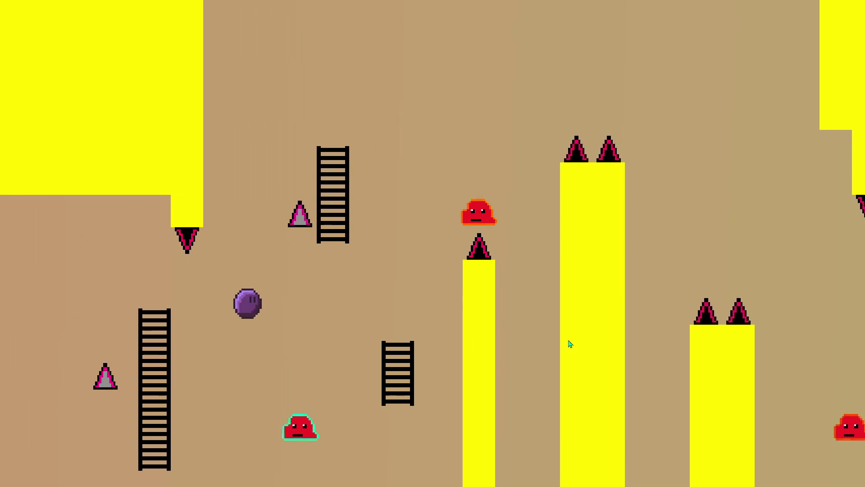
{"action": "key", "text": "space"}
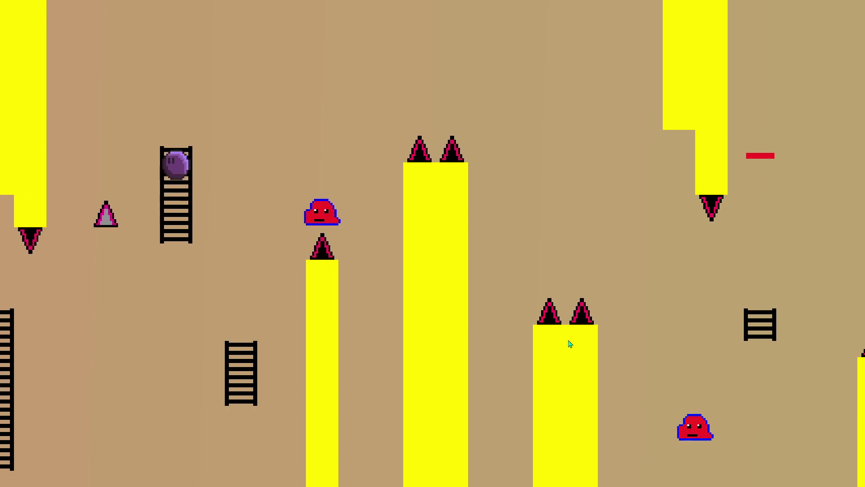
{"action": "key", "text": "space"}
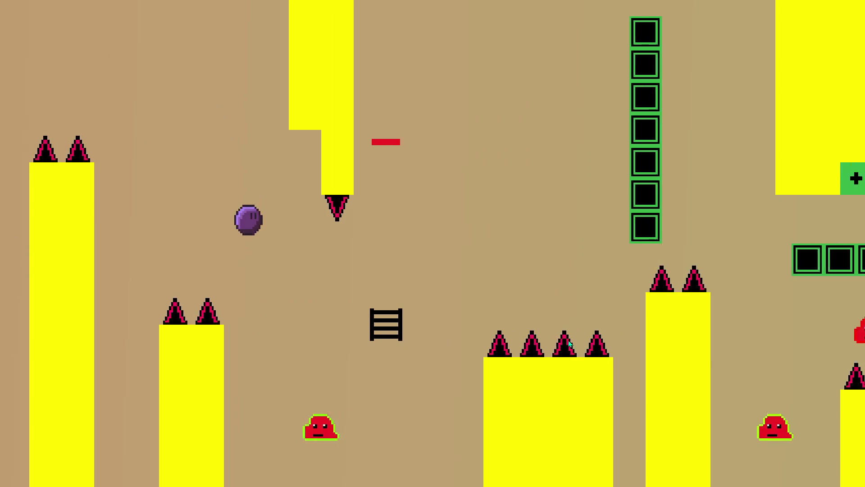
{"action": "key", "text": "space"}
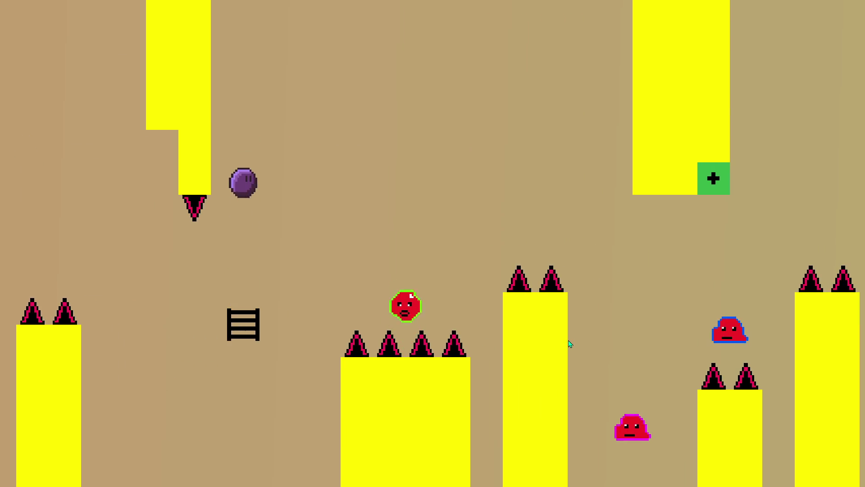
{"action": "key", "text": "space"}
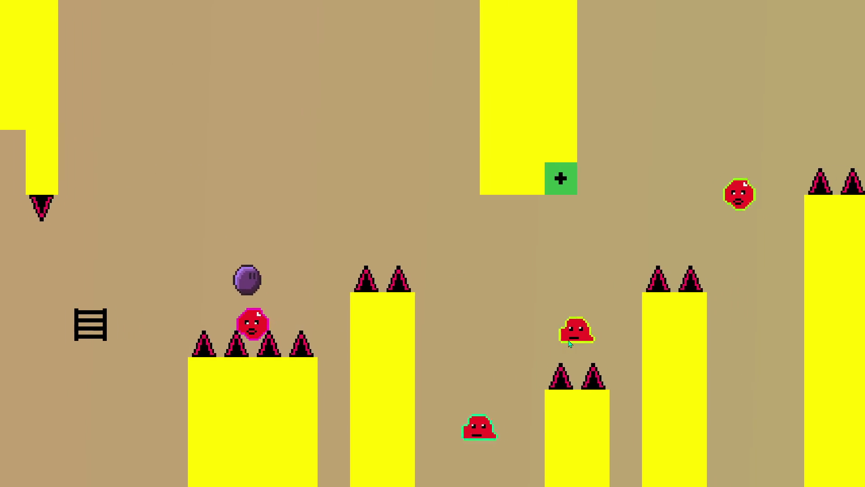
{"action": "key", "text": "space"}
{"action": "key", "text": "space"}
{"action": "key", "text": "space"}
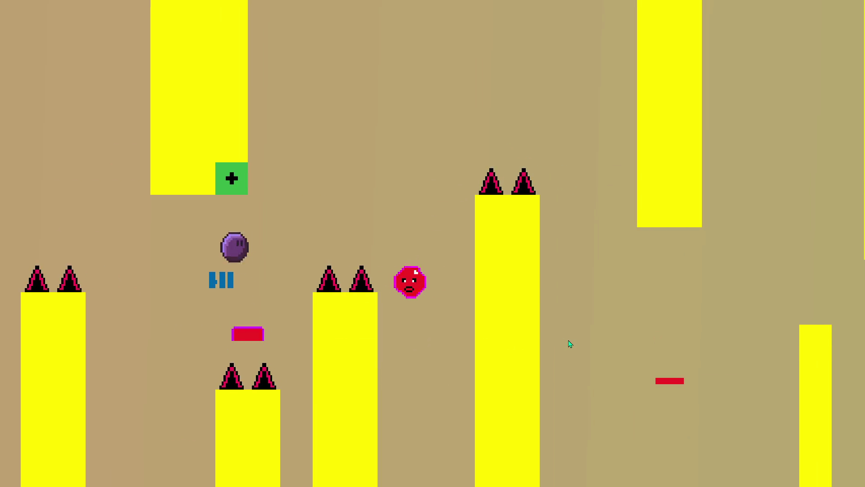
{"action": "key", "text": "space"}
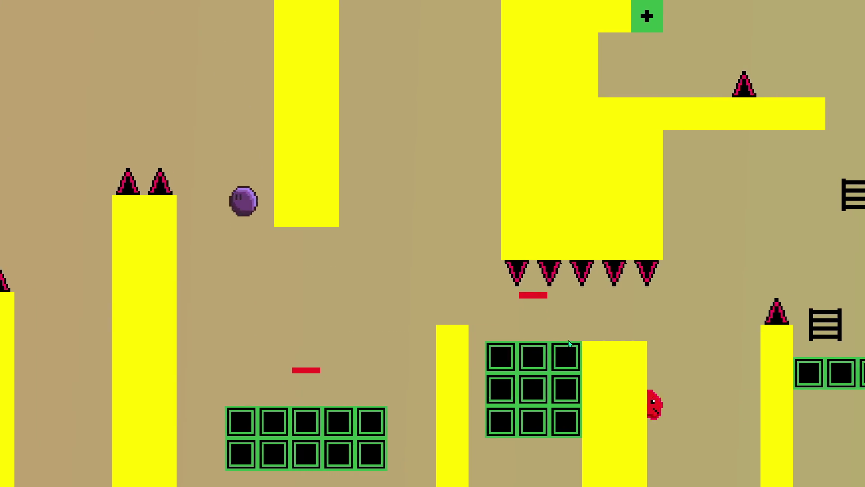
{"action": "key", "text": "space"}
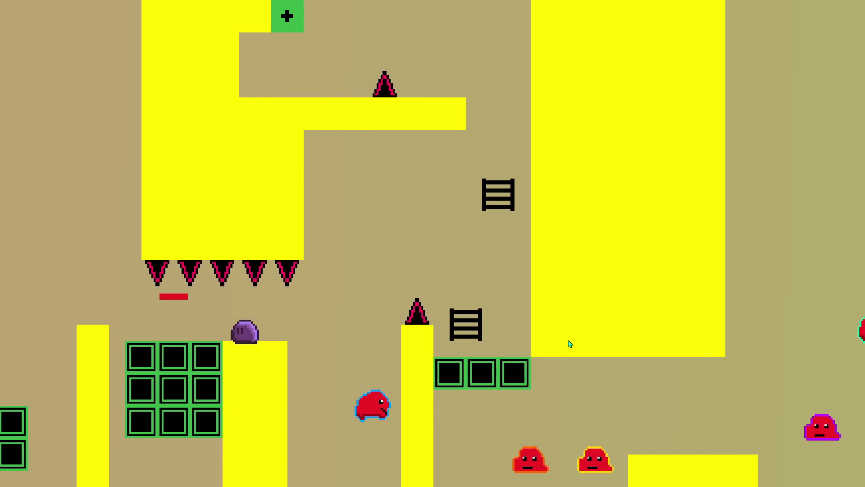
{"action": "key", "text": "space"}
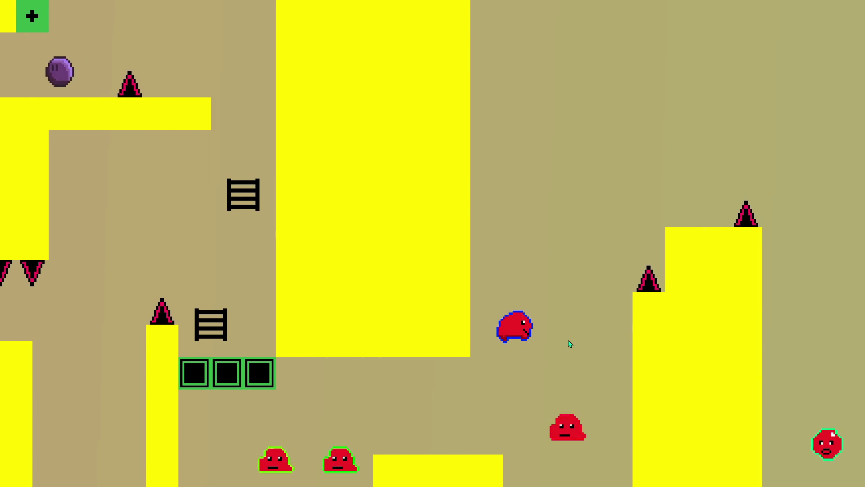
{"action": "key", "text": "Right"}
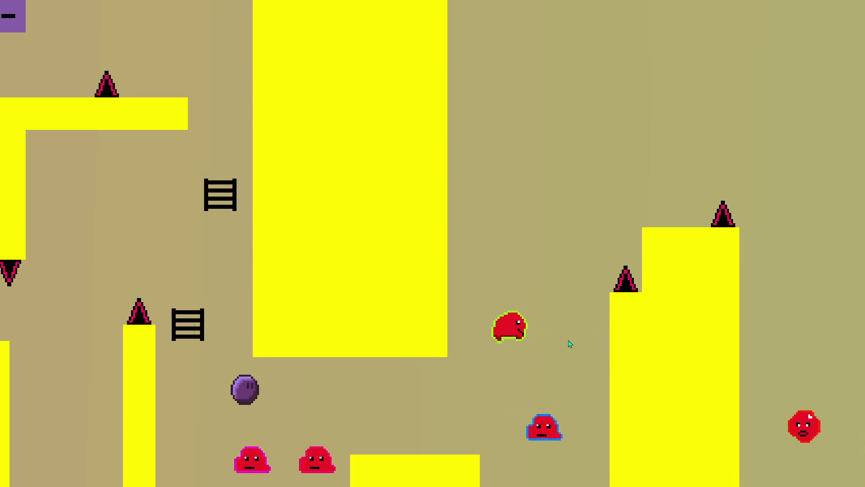
{"action": "key", "text": "space"}
{"action": "key", "text": "space"}
{"action": "key", "text": "space"}
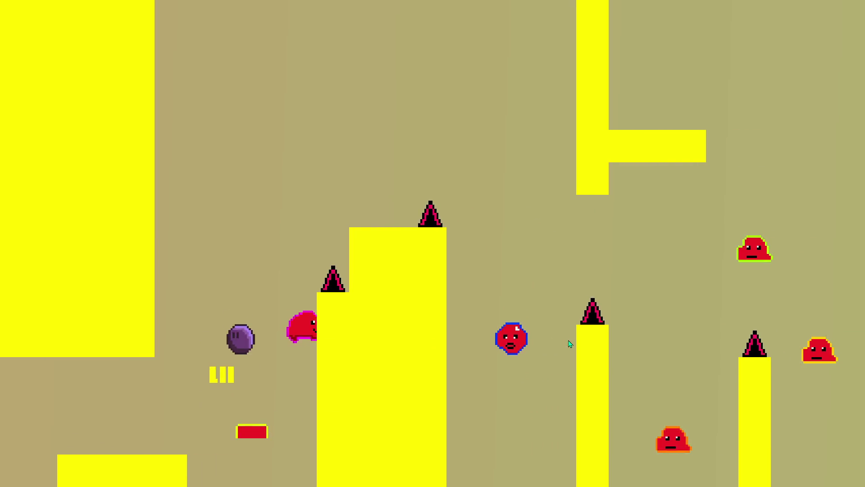
{"action": "key", "text": "Right"}
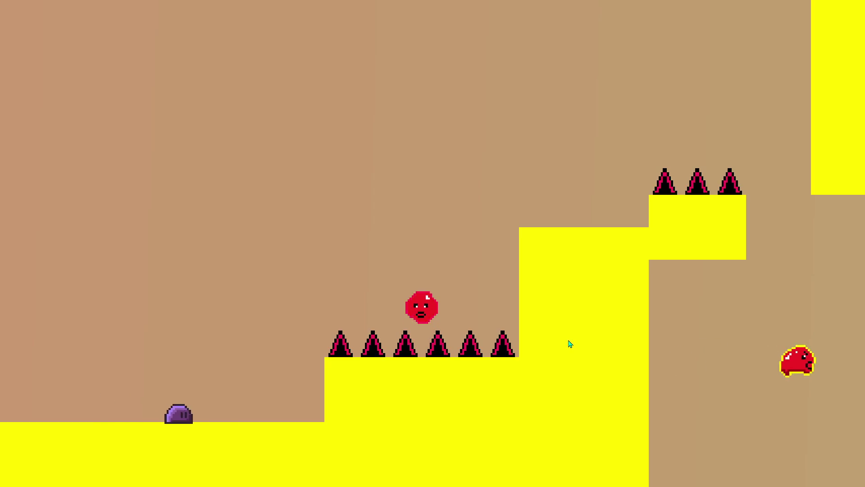
Keep jumping the ball across gaps, green blocks and tall pillars, dropping between the sideways spikes.
{"action": "key", "text": "space"}
{"action": "key", "text": "space"}
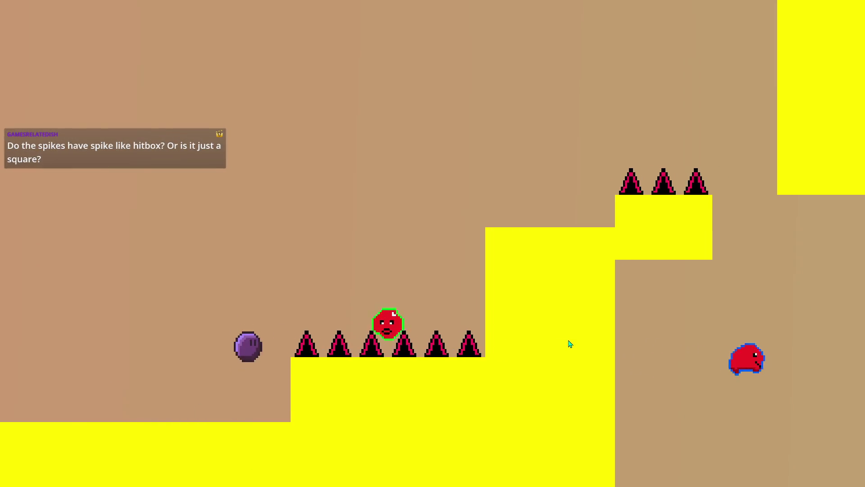
{"action": "key", "text": "space"}
{"action": "key", "text": "space"}
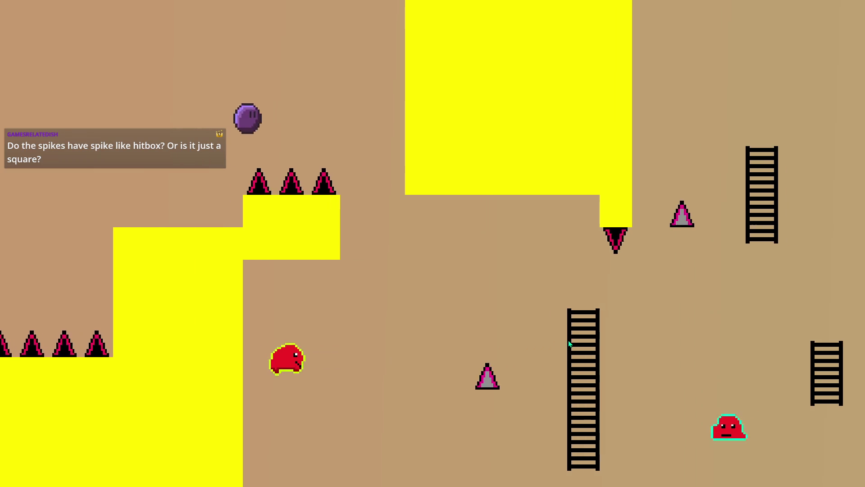
{"action": "key", "text": "space"}
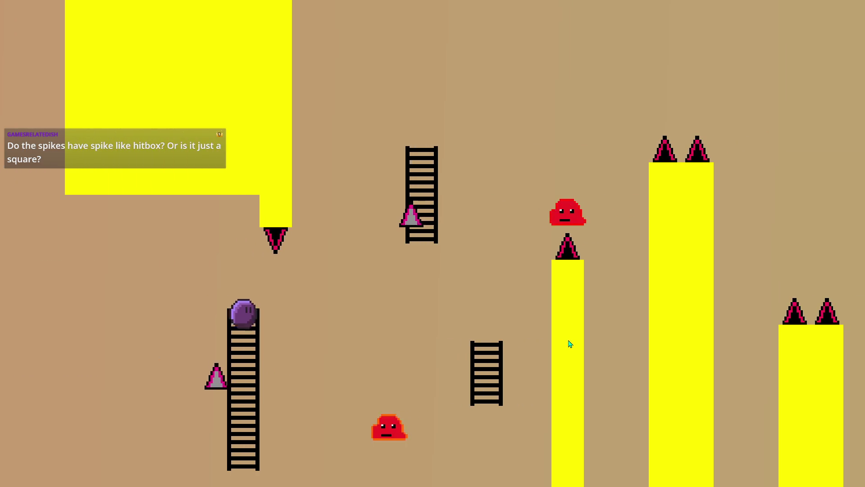
{"action": "key", "text": "space"}
{"action": "key", "text": "space"}
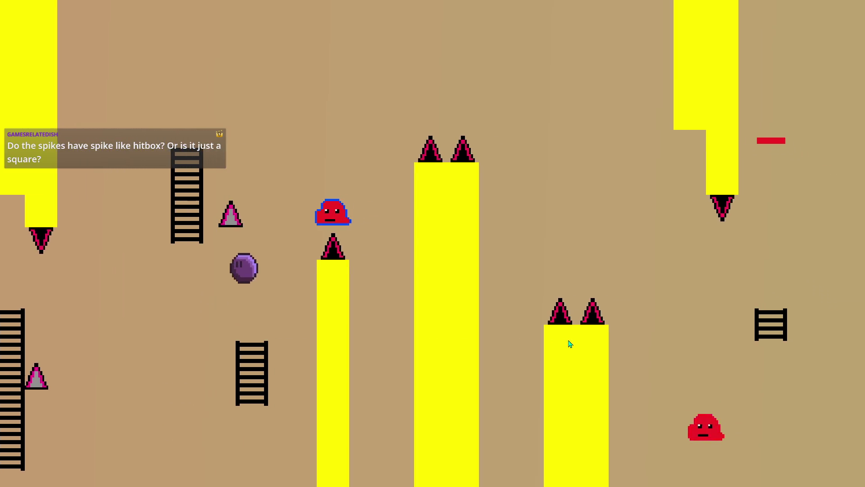
{"action": "key", "text": "space"}
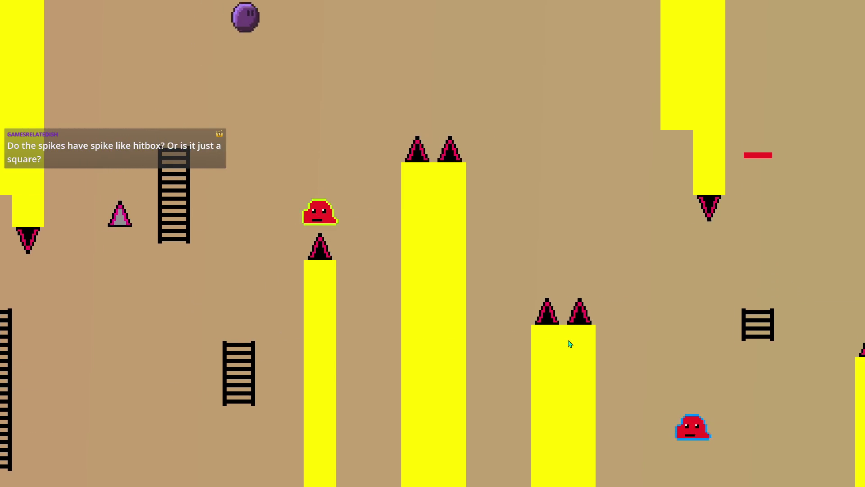
{"action": "key", "text": "space"}
{"action": "key", "text": "space"}
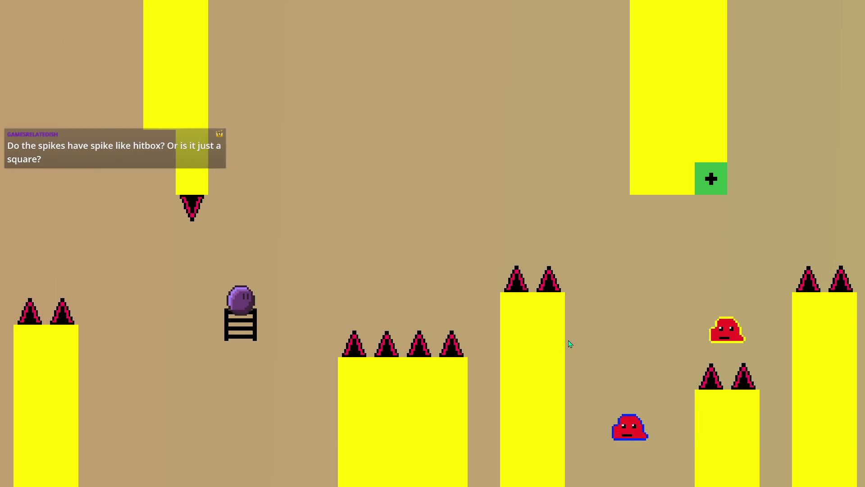
{"action": "key", "text": "space"}
{"action": "key", "text": "space"}
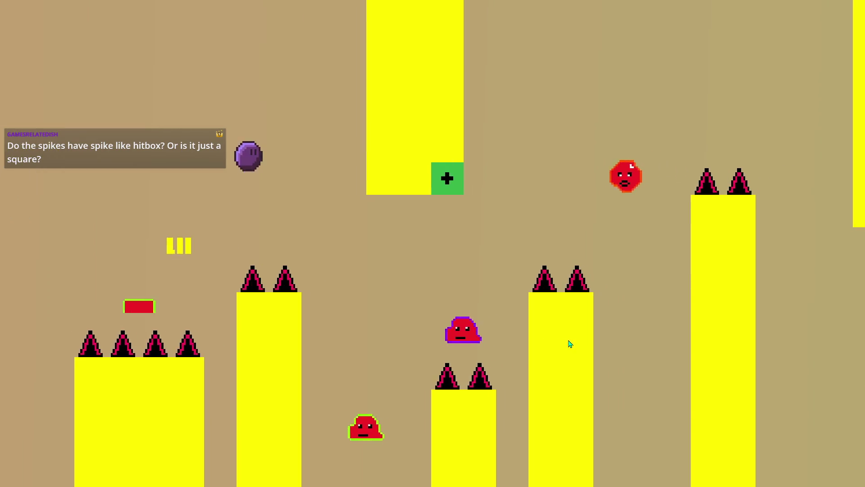
{"action": "key", "text": "space"}
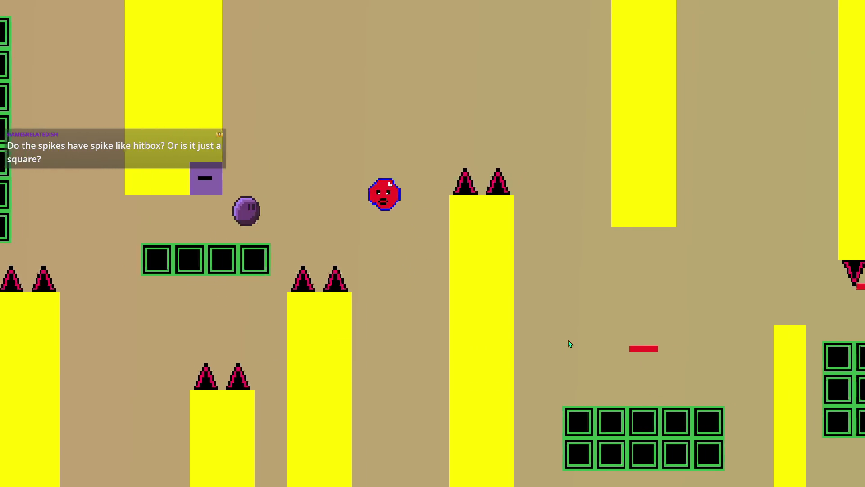
{"action": "key", "text": "space"}
{"action": "key", "text": "space"}
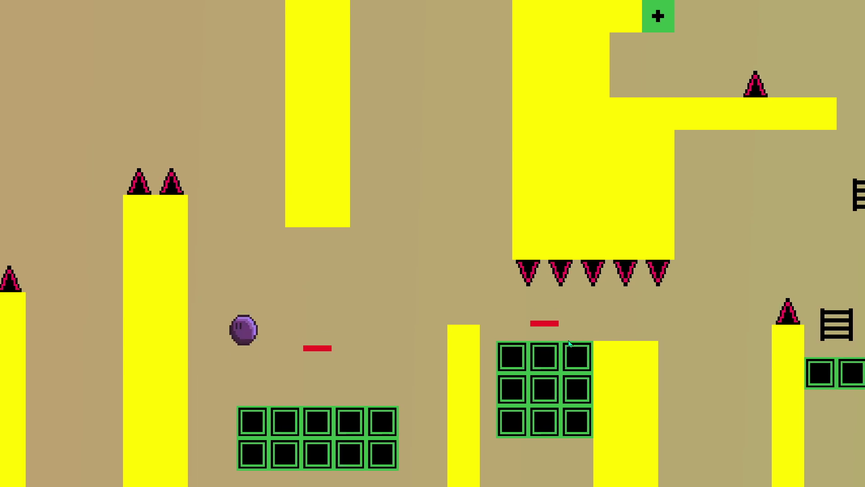
{"action": "key", "text": "space"}
{"action": "key", "text": "space"}
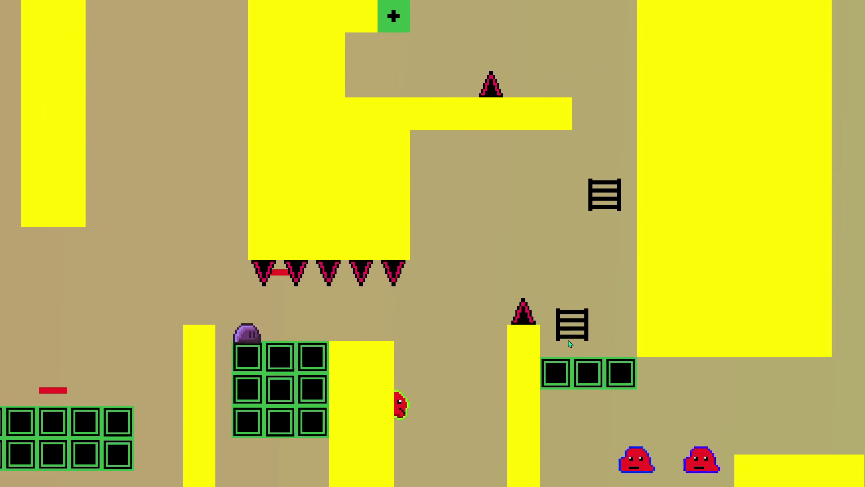
{"action": "key", "text": "space"}
{"action": "key", "text": "space"}
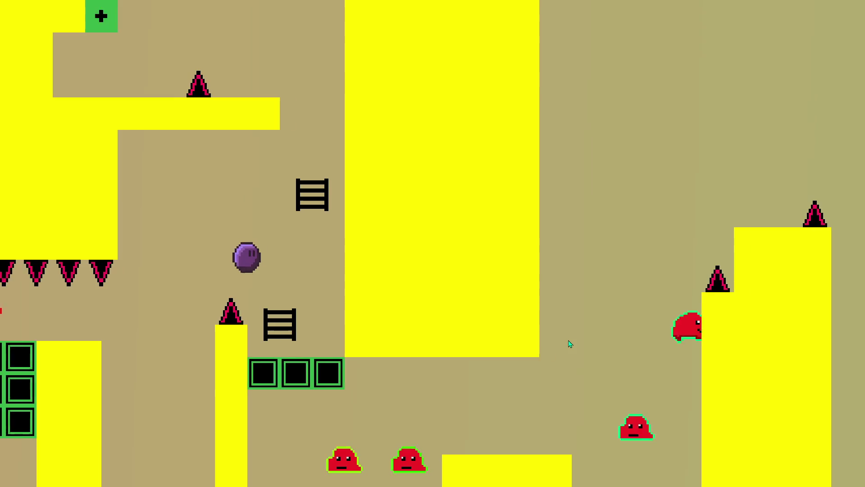
{"action": "key", "text": "space"}
{"action": "key", "text": "space"}
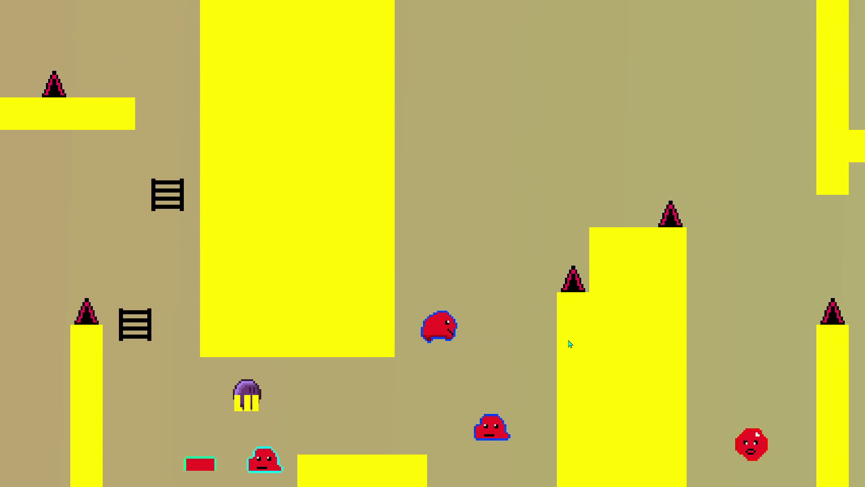
{"action": "key", "text": "space"}
{"action": "key", "text": "space"}
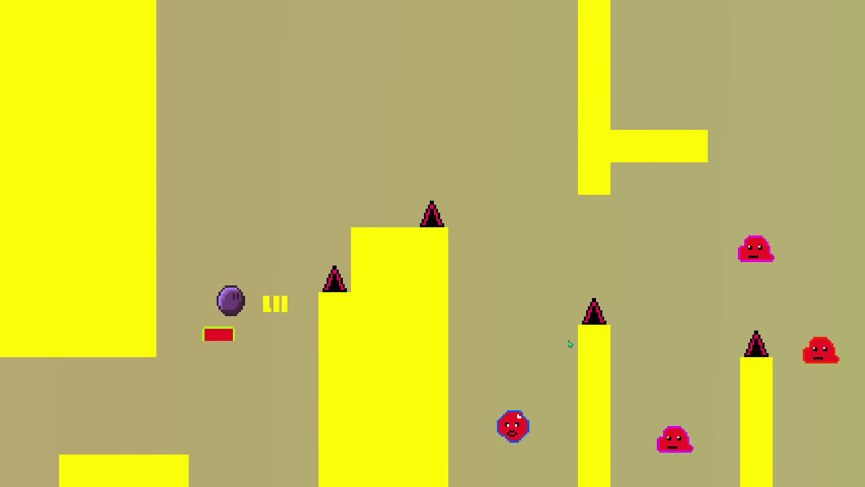
{"action": "key", "text": "space"}
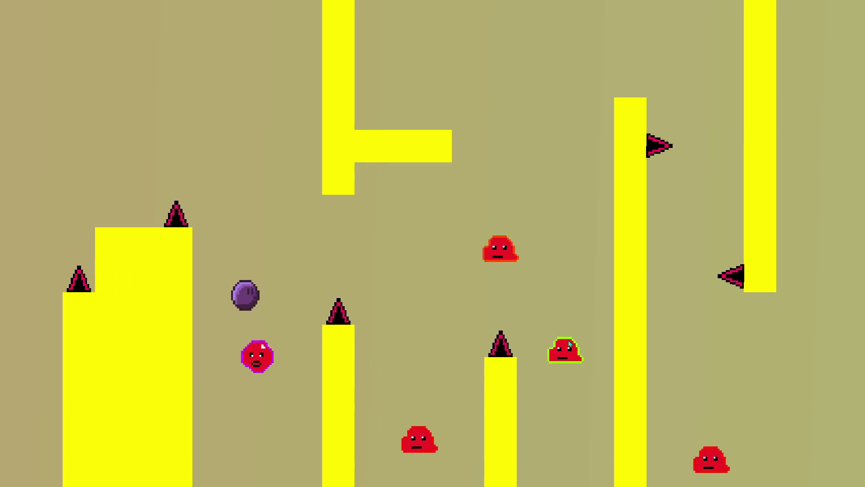
{"action": "key", "text": "space"}
{"action": "key", "text": "space"}
{"action": "key", "text": "space"}
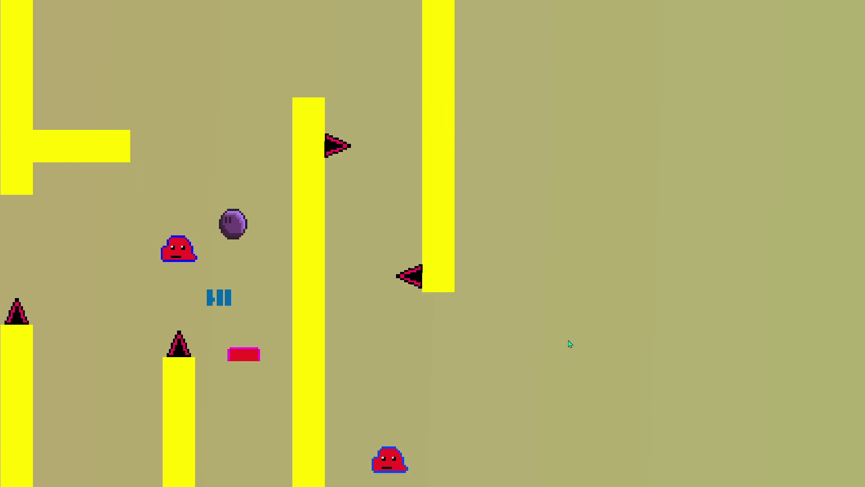
{"action": "key", "text": "space"}
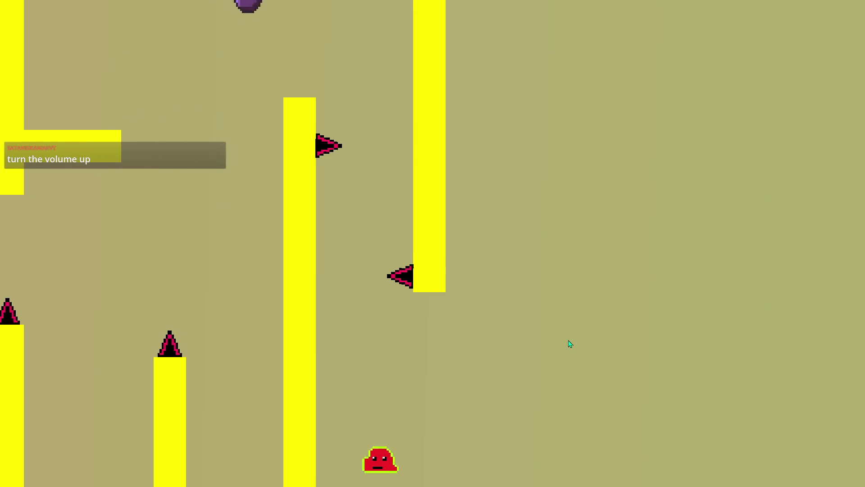
{"action": "key", "text": "space"}
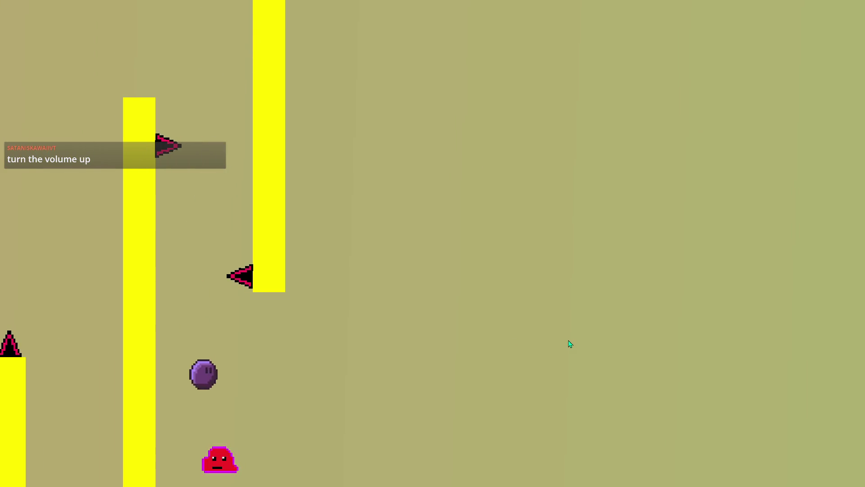
{"action": "key", "text": "space"}
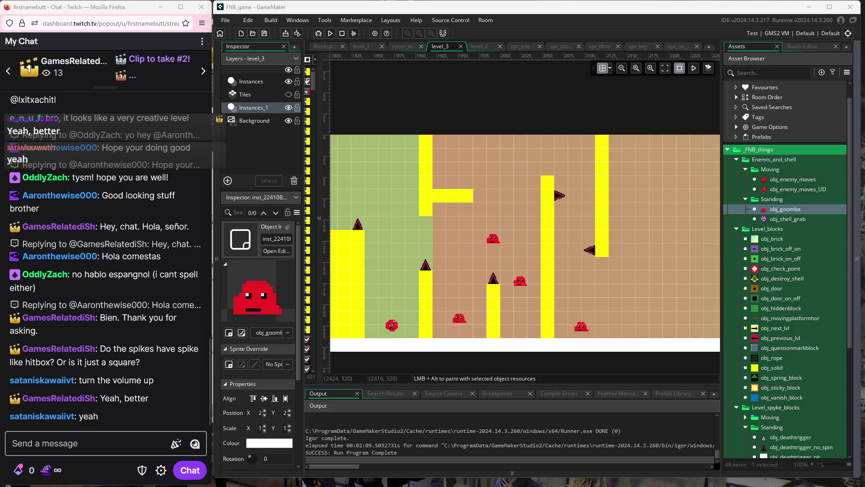
Move the red enemy further right into the level and place a new goomba on the green area.
{"action": "left_click_drag", "start_coordinate": [681, 286], "coordinate": [584, 283]}
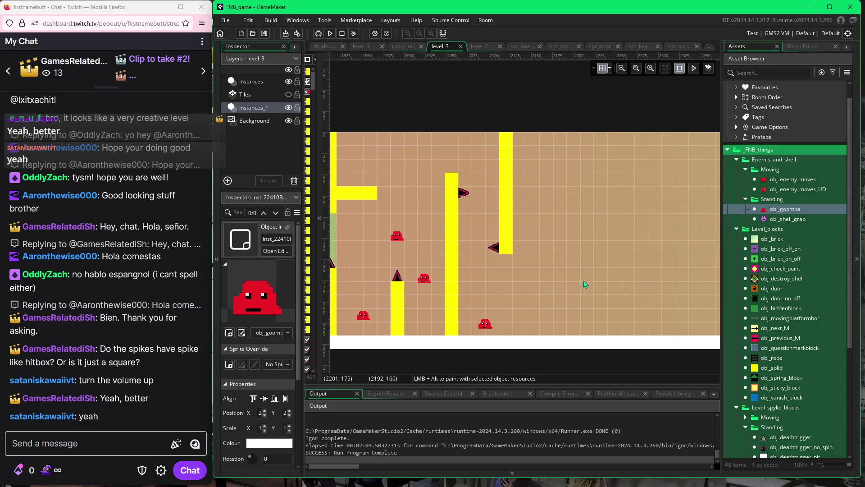
{"action": "scroll", "coordinate": [590, 284], "scroll_direction": "right", "scroll_amount": 2}
{"action": "scroll", "coordinate": [460, 283], "scroll_direction": "left", "scroll_amount": 2}
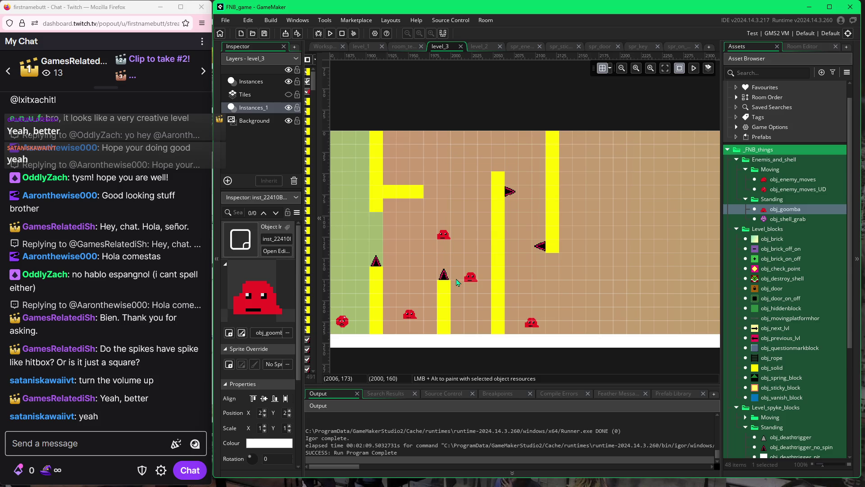
{"action": "scroll", "coordinate": [454, 282], "scroll_direction": "left", "scroll_amount": 2}
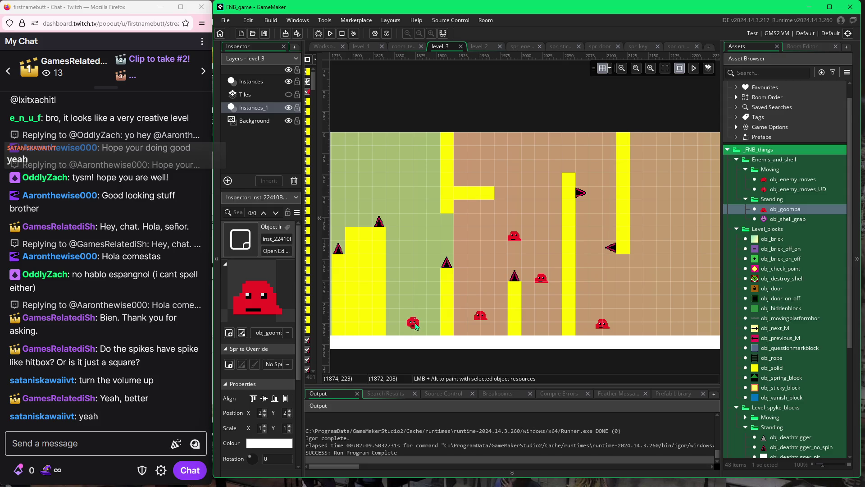
{"action": "left_click", "coordinate": [416, 325]}
{"action": "mouse_move", "coordinate": [418, 327]}
{"action": "left_mouse_down"}
{"action": "mouse_move", "coordinate": [647, 287]}
{"action": "mouse_move", "coordinate": [674, 298]}
{"action": "mouse_move", "coordinate": [674, 315]}
{"action": "mouse_move", "coordinate": [700, 319]}
{"action": "mouse_move", "coordinate": [703, 278]}
{"action": "left_mouse_up"}
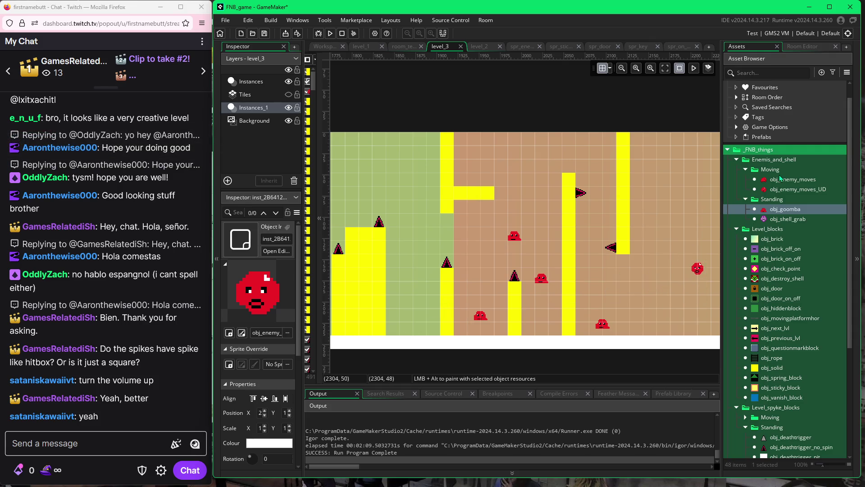
{"action": "left_click", "coordinate": [784, 210]}
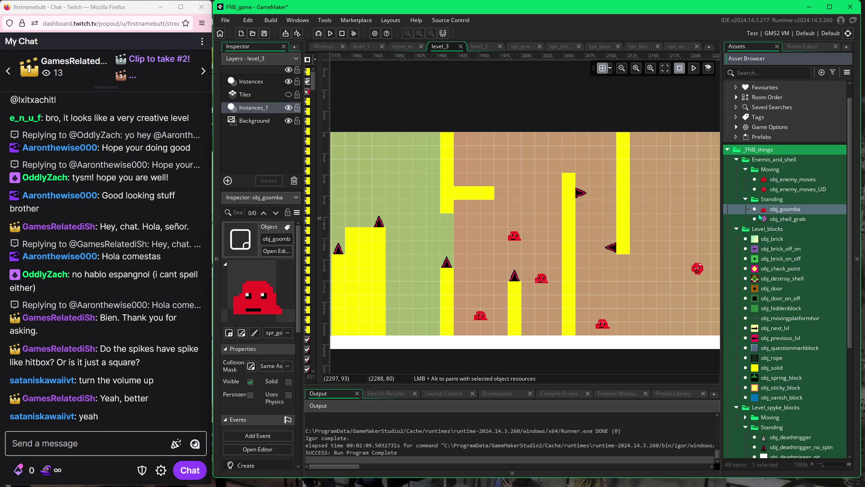
{"action": "left_click", "coordinate": [409, 307], "text": "alt"}
{"action": "left_click", "coordinate": [409, 307]}
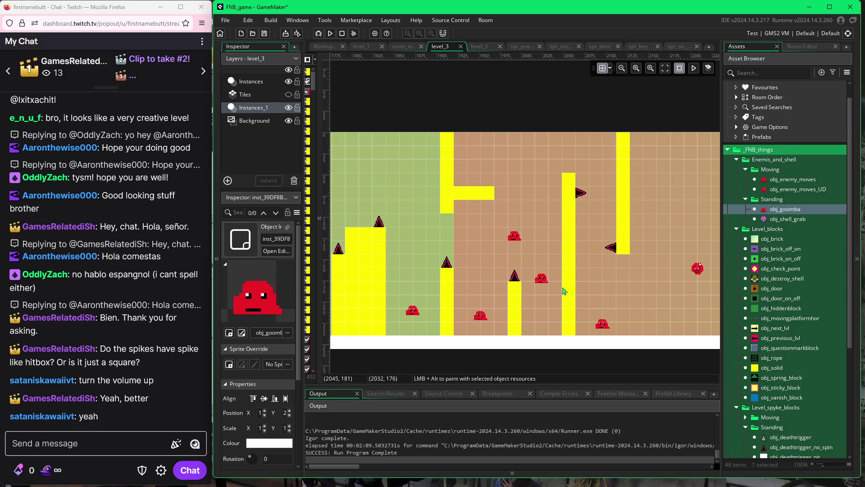
Stretch both yellow pillars upward to the room's top edge (Scale Y 6 and 5).
{"action": "scroll", "coordinate": [471, 287], "scroll_direction": "left", "scroll_amount": 3}
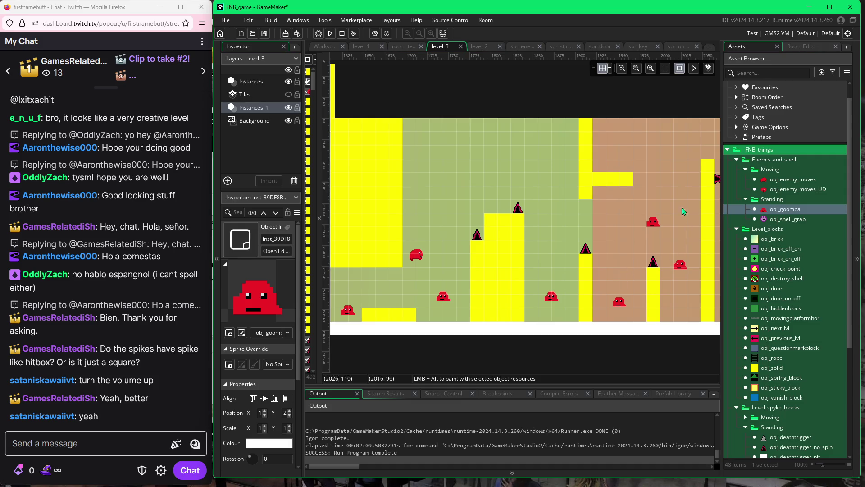
{"action": "scroll", "coordinate": [641, 169], "scroll_direction": "right", "scroll_amount": 4}
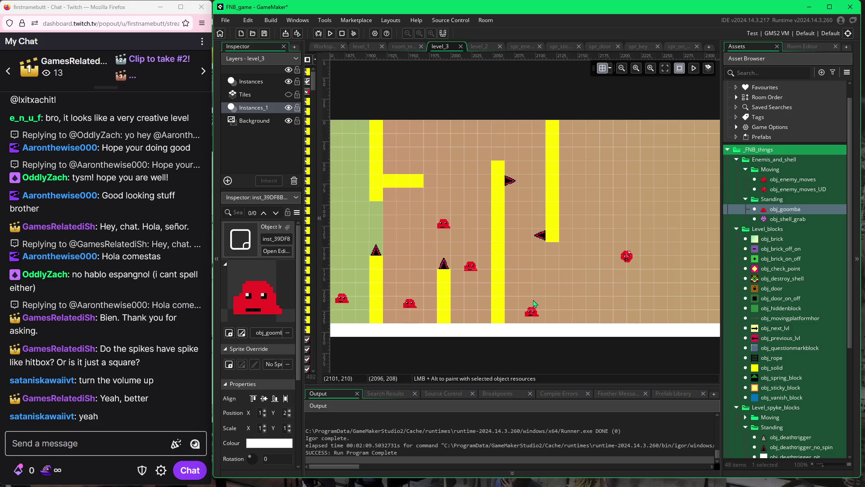
{"action": "scroll", "coordinate": [637, 288], "scroll_direction": "right", "scroll_amount": 1}
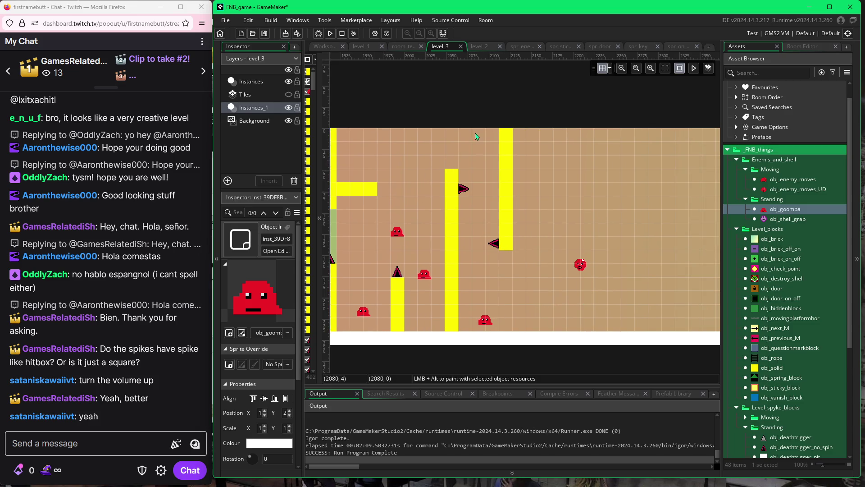
{"action": "left_click", "coordinate": [503, 133]}
{"action": "left_click_drag", "start_coordinate": [505, 129], "coordinate": [505, 63]}
{"action": "scroll", "coordinate": [405, 148], "scroll_direction": "left", "scroll_amount": 2}
{"action": "left_click", "coordinate": [405, 142]}
{"action": "left_click_drag", "start_coordinate": [401, 133], "coordinate": [401, 81]}
{"action": "left_click_drag", "start_coordinate": [660, 219], "coordinate": [629, 193]}
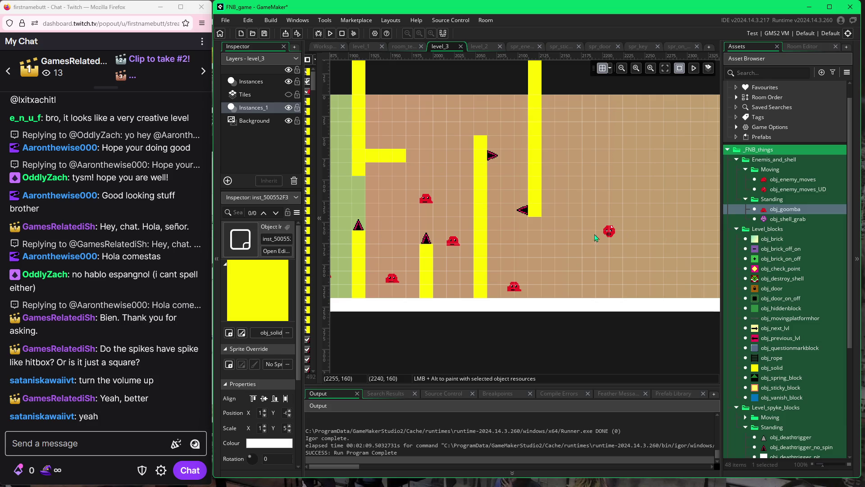
Place two obj_rope ladders, one above the other, and move the red enemy up.
{"action": "left_click", "coordinate": [761, 361]}
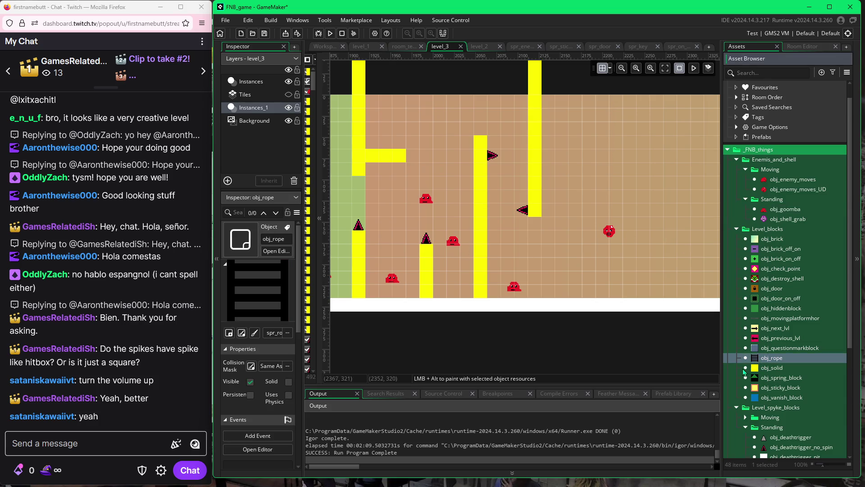
{"action": "left_click", "coordinate": [571, 271]}
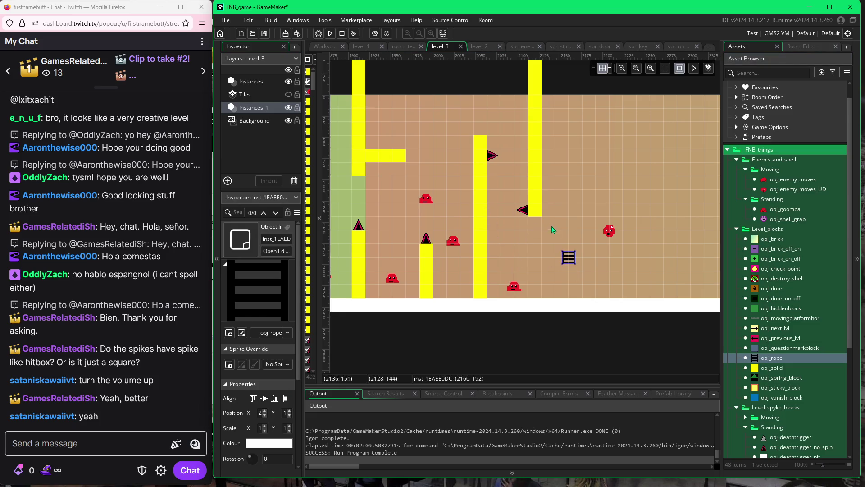
{"action": "left_click", "coordinate": [569, 205]}
{"action": "left_click_drag", "start_coordinate": [609, 235], "coordinate": [610, 208]}
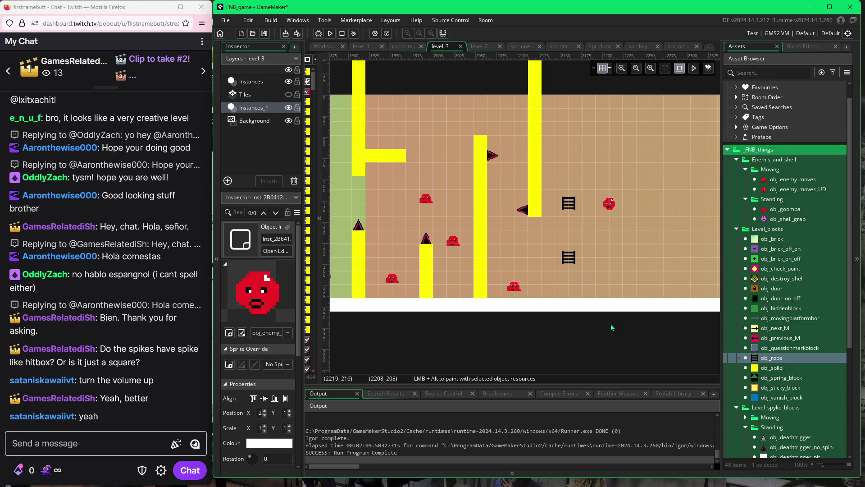
Paint a nine-block yellow column up from the floor and move the red enemy down beside it.
{"action": "left_click", "coordinate": [782, 369]}
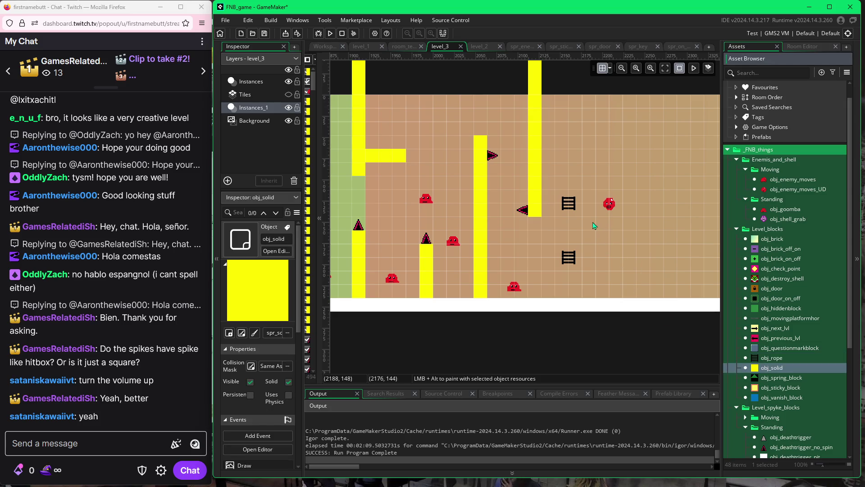
{"action": "left_click_drag", "start_coordinate": [594, 225], "coordinate": [595, 291], "text": "alt"}
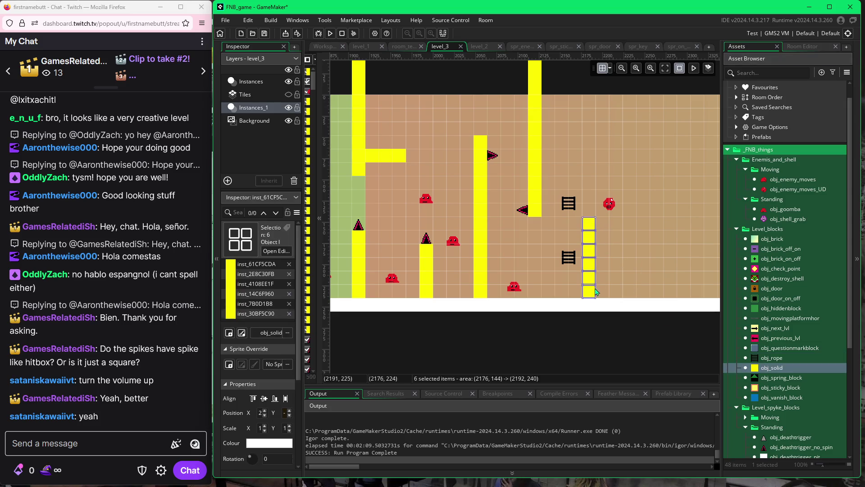
{"action": "left_click_drag", "start_coordinate": [591, 210], "coordinate": [593, 189], "text": "alt"}
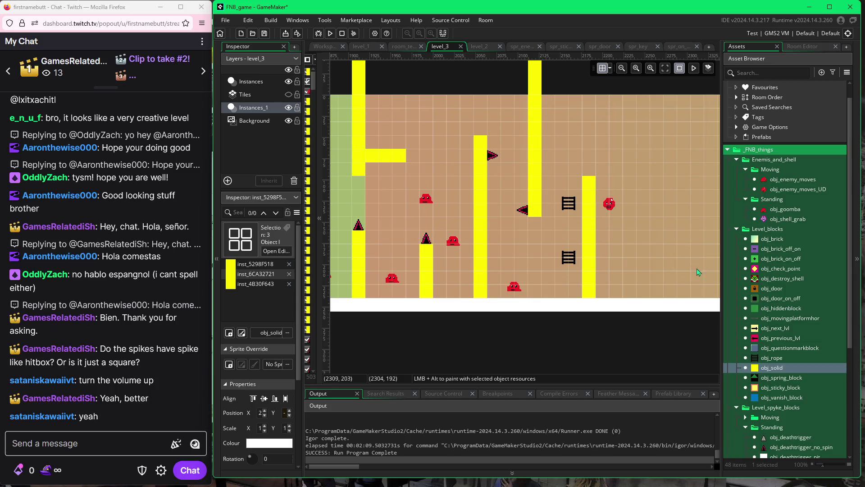
{"action": "left_click", "coordinate": [614, 204]}
{"action": "left_click_drag", "start_coordinate": [615, 205], "coordinate": [615, 259]}
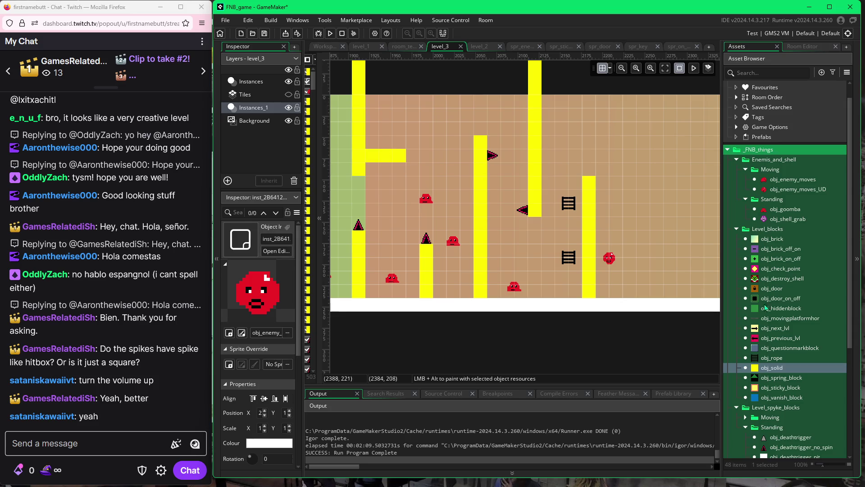
Try an orange obj_spyke_no_spin_moves spike between the ladders, then delete it.
{"action": "scroll", "coordinate": [781, 446], "scroll_direction": "down", "scroll_amount": 1}
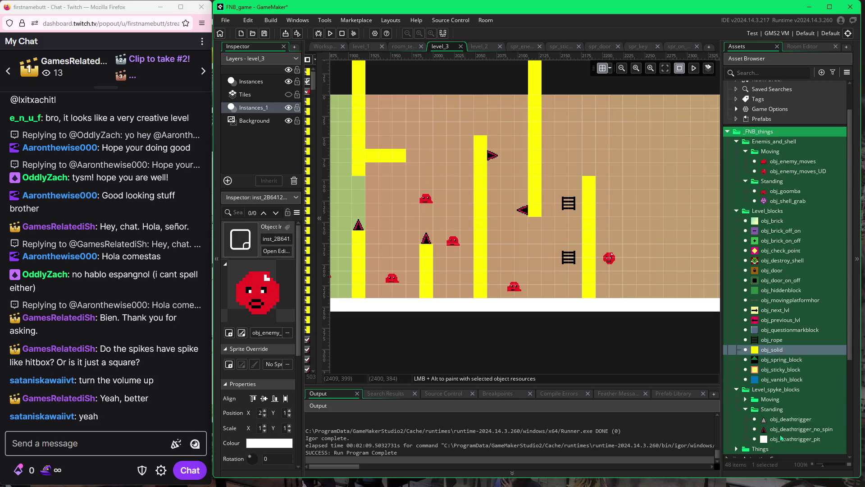
{"action": "left_click", "coordinate": [746, 399]}
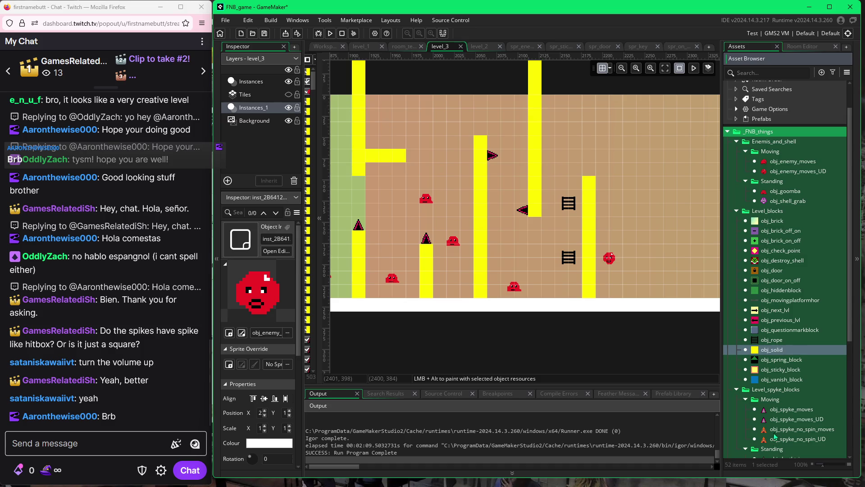
{"action": "left_click", "coordinate": [773, 430]}
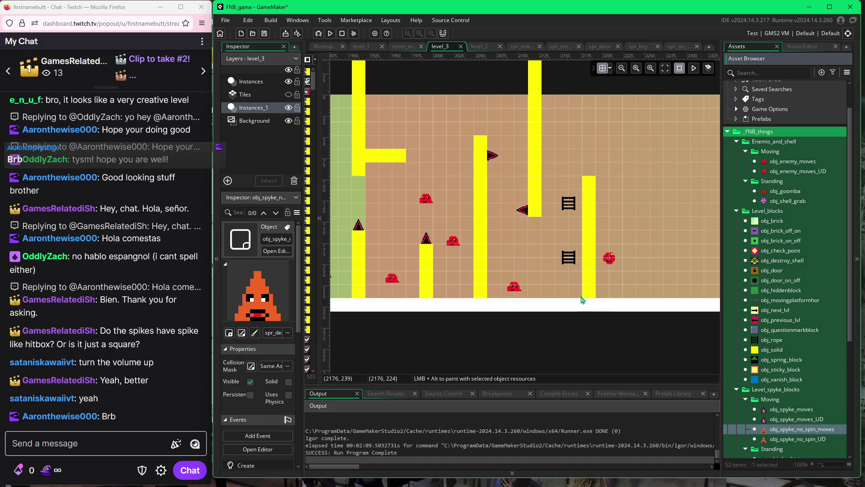
{"action": "left_click", "coordinate": [553, 229], "text": "alt"}
{"action": "left_click_drag", "start_coordinate": [547, 229], "coordinate": [541, 230]}
{"action": "left_click", "coordinate": [540, 229]}
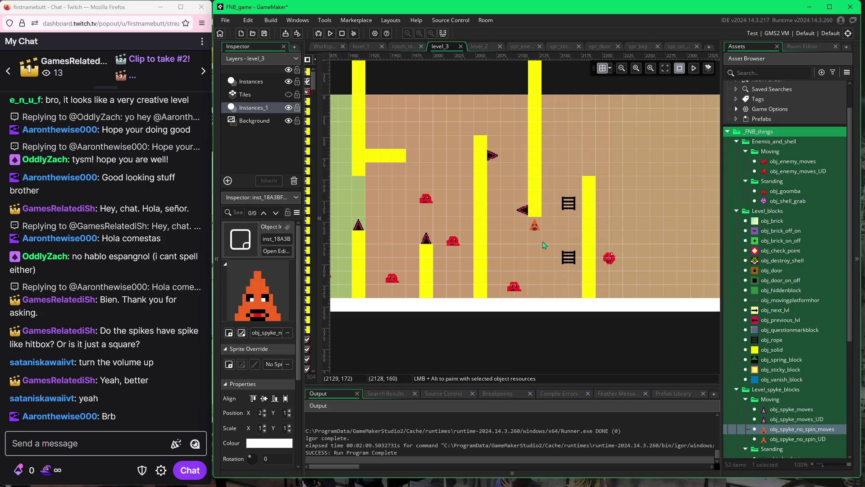
{"action": "left_click_drag", "start_coordinate": [536, 227], "coordinate": [535, 213]}
{"action": "key", "text": "Delete"}
Place an obj_deathtrigger_no_spin spike on top of the new pillar.
{"action": "scroll", "coordinate": [788, 406], "scroll_direction": "down", "scroll_amount": 3}
{"action": "left_click", "coordinate": [788, 413]}
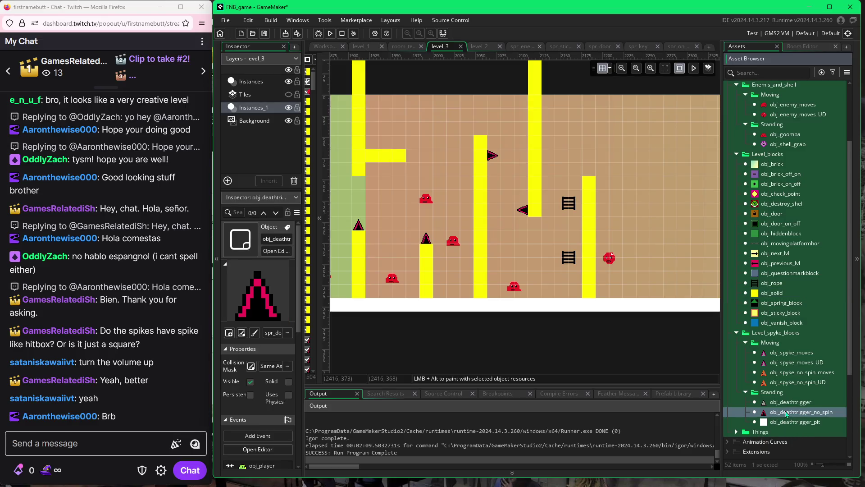
{"action": "left_click", "coordinate": [589, 171], "text": "alt"}
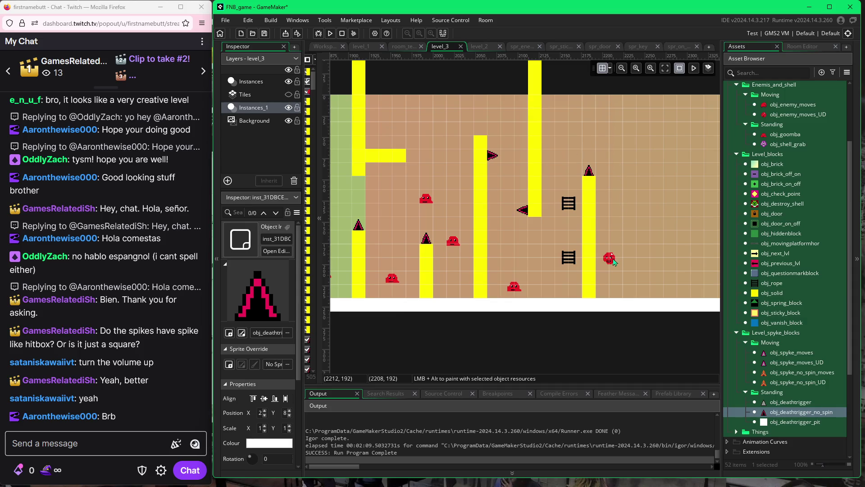
{"action": "scroll", "coordinate": [659, 234], "scroll_direction": "right", "scroll_amount": 3}
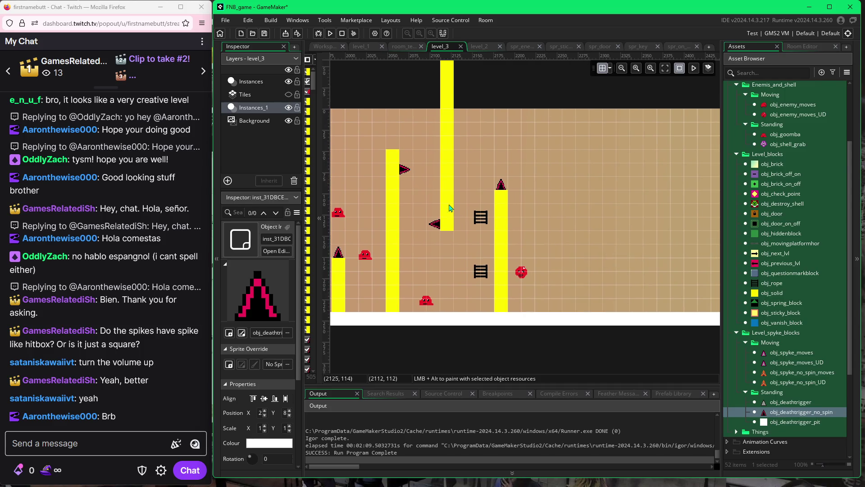
Paint a seven-block floor column and a four-block hanging column, with a spike atop the lower one.
{"action": "left_click", "coordinate": [774, 293]}
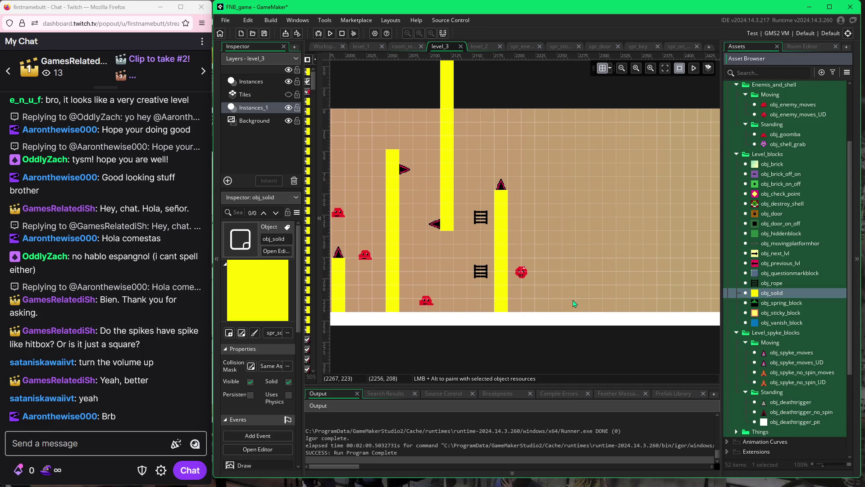
{"action": "left_click_drag", "start_coordinate": [555, 305], "coordinate": [557, 226]}
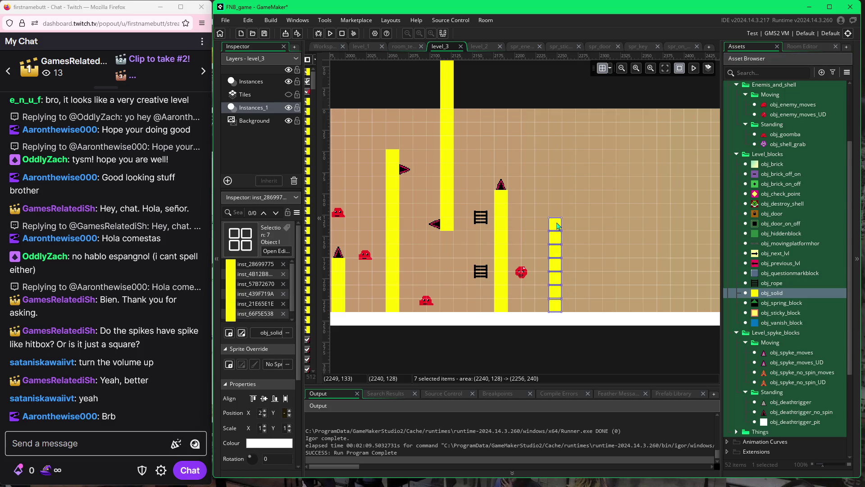
{"action": "left_click_drag", "start_coordinate": [557, 114], "coordinate": [558, 163]}
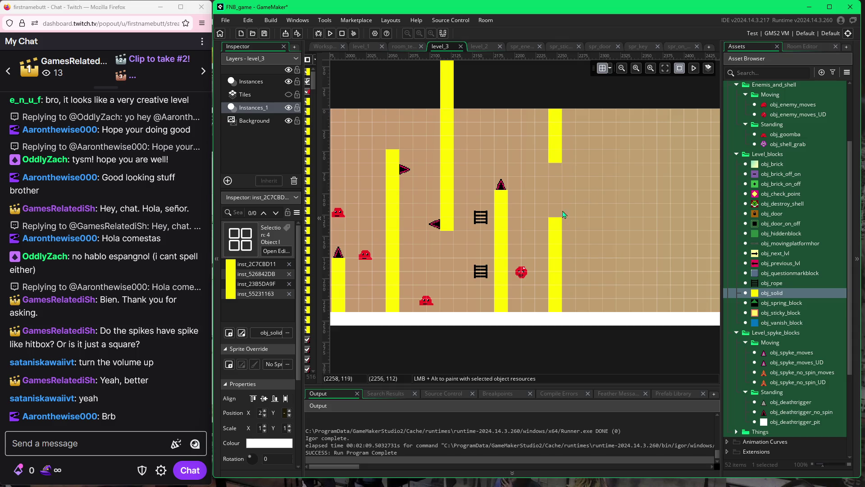
{"action": "left_click", "coordinate": [766, 413]}
{"action": "left_click", "coordinate": [555, 212]}
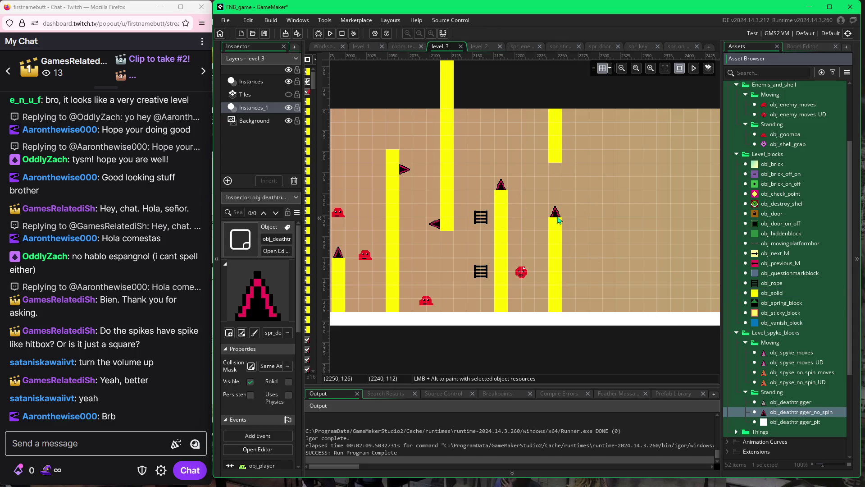
Nudge the red enemy slightly right and check the grid and snapping settings.
{"action": "left_click", "coordinate": [522, 271]}
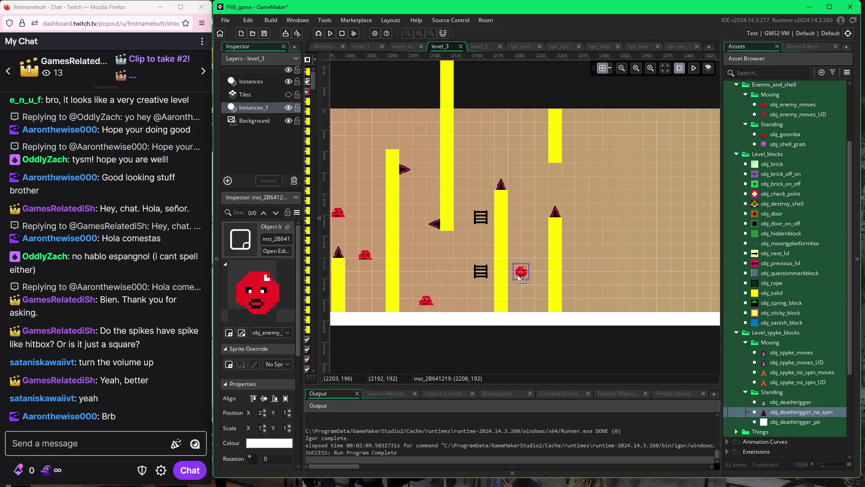
{"action": "left_click", "coordinate": [610, 69]}
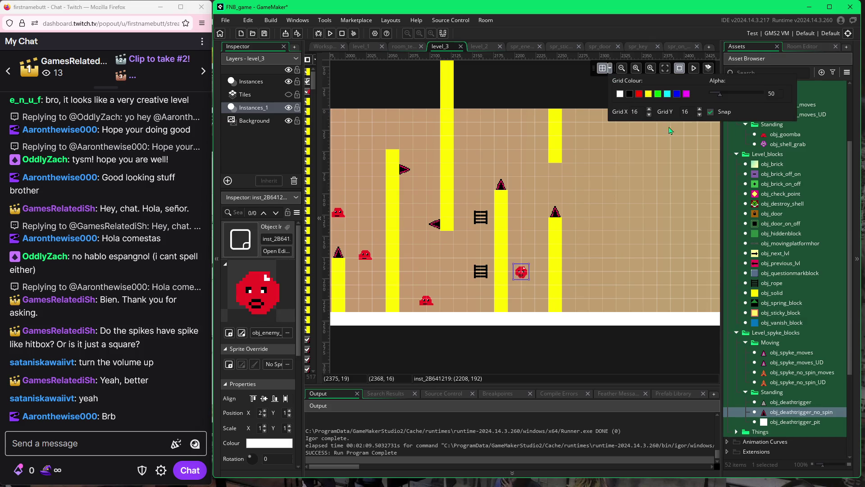
{"action": "left_click_drag", "start_coordinate": [529, 267], "coordinate": [536, 267]}
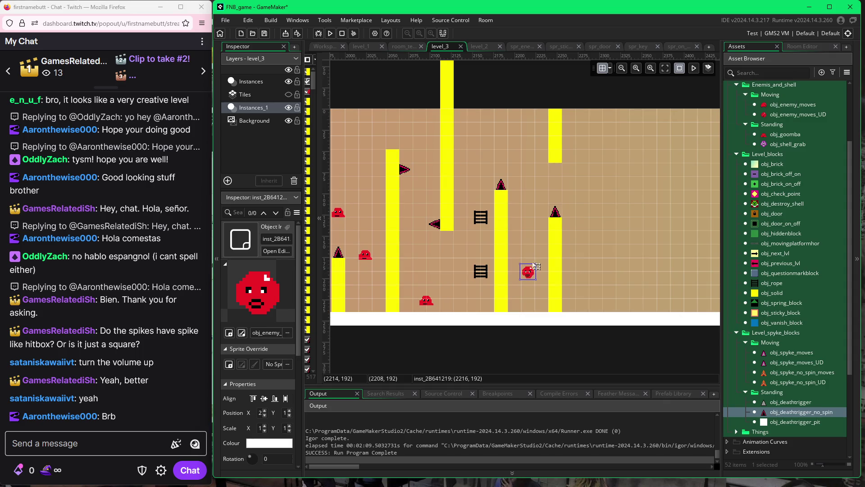
{"action": "left_click", "coordinate": [611, 69]}
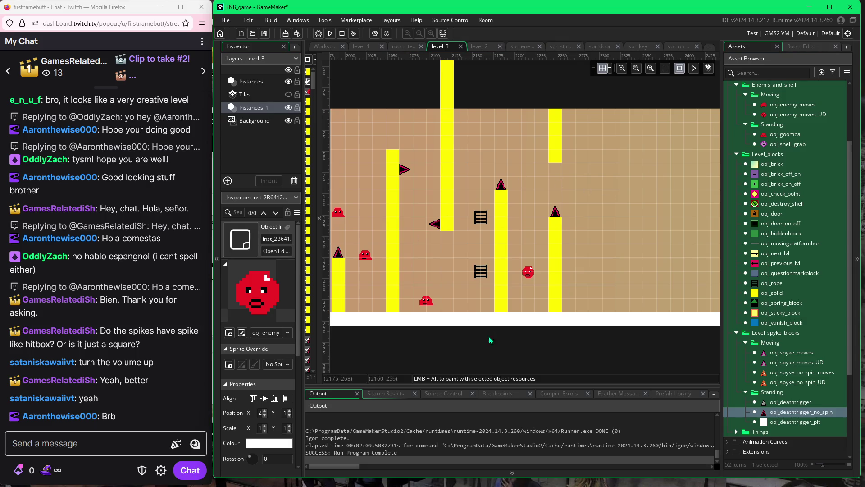
{"action": "scroll", "coordinate": [421, 237], "scroll_direction": "left", "scroll_amount": 5}
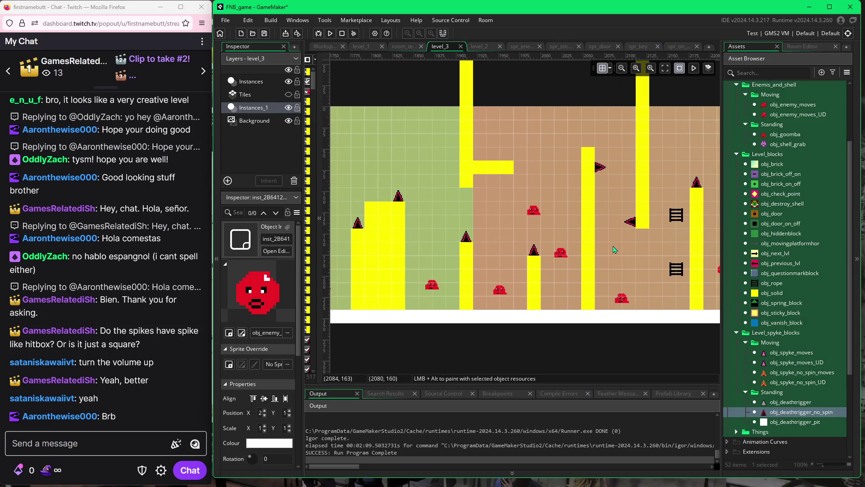
{"action": "scroll", "coordinate": [595, 261], "scroll_direction": "right", "scroll_amount": 2}
{"action": "scroll", "coordinate": [555, 273], "scroll_direction": "up", "scroll_amount": 1}
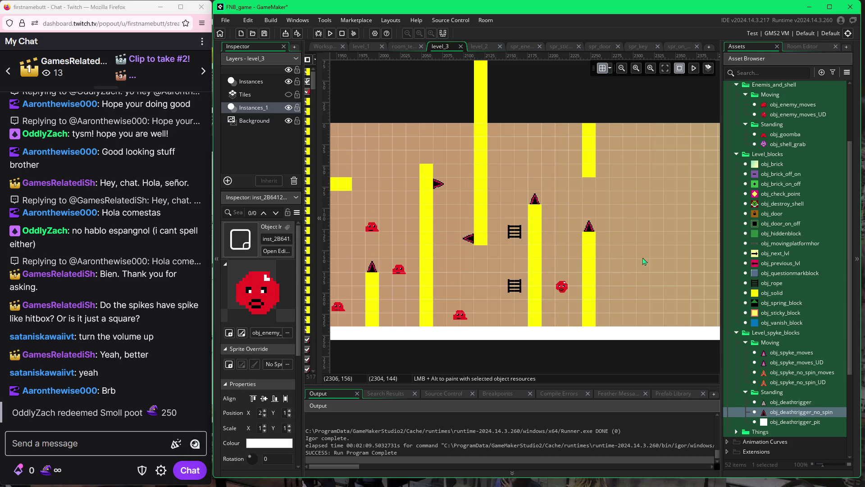
Add two more ladders on the right, one low just right of the pillar.
{"action": "left_click_drag", "start_coordinate": [656, 262], "coordinate": [597, 264]}
{"action": "scroll", "coordinate": [633, 266], "scroll_direction": "right", "scroll_amount": 2}
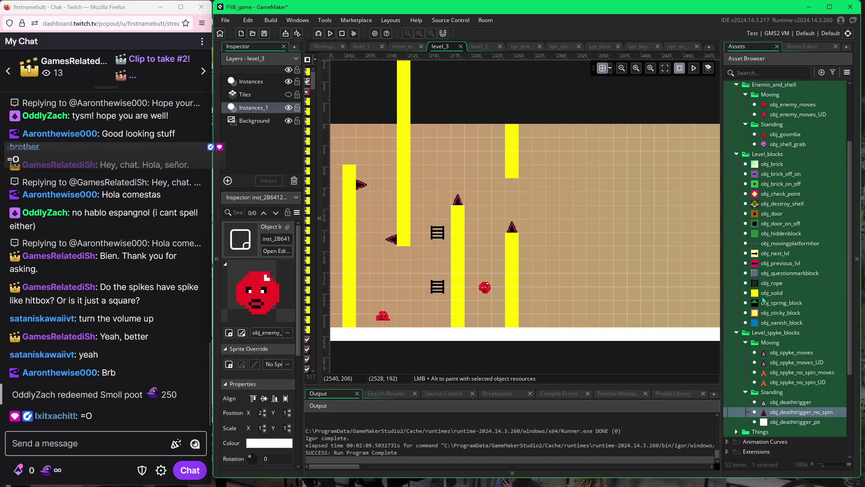
{"action": "left_click", "coordinate": [771, 293]}
{"action": "left_click", "coordinate": [771, 283]}
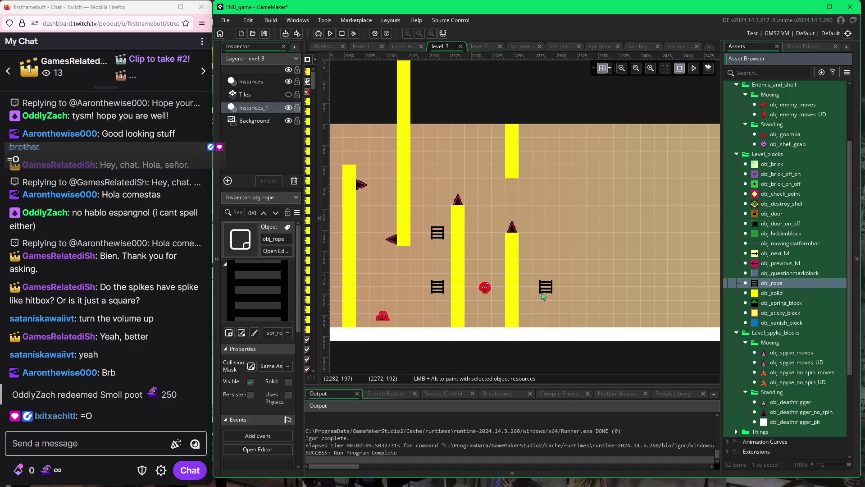
{"action": "left_click", "coordinate": [545, 314], "text": "alt"}
{"action": "left_click", "coordinate": [587, 273], "text": "alt"}
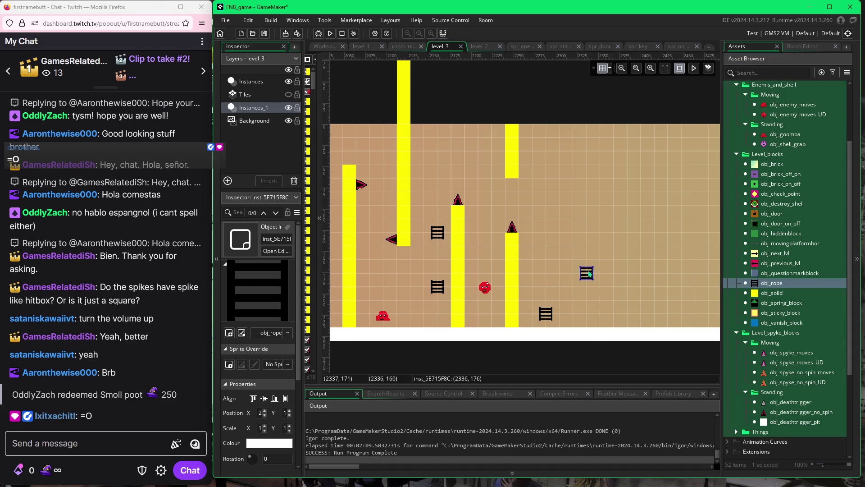
Place an orange obj_spyke_no_spin_UD moving spike near the floor by the right ladder and review the level.
{"action": "left_click", "coordinate": [778, 382]}
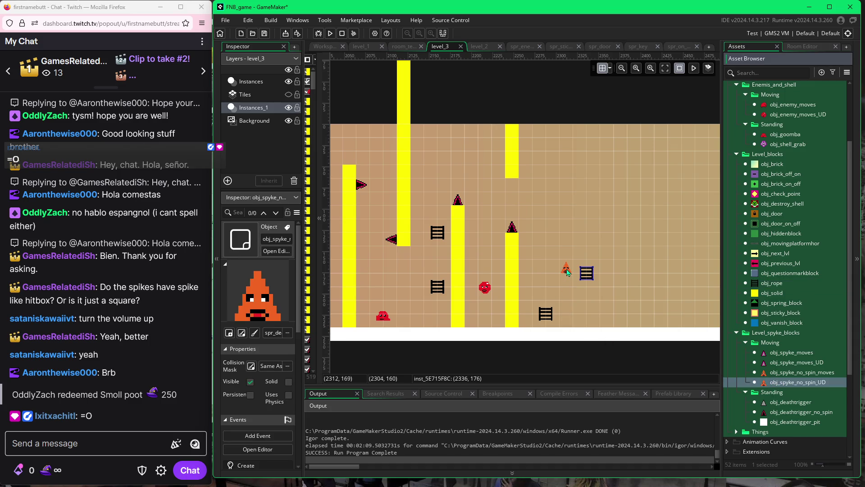
{"action": "left_click", "coordinate": [567, 272], "text": "alt"}
{"action": "left_click_drag", "start_coordinate": [566, 272], "coordinate": [567, 295]}
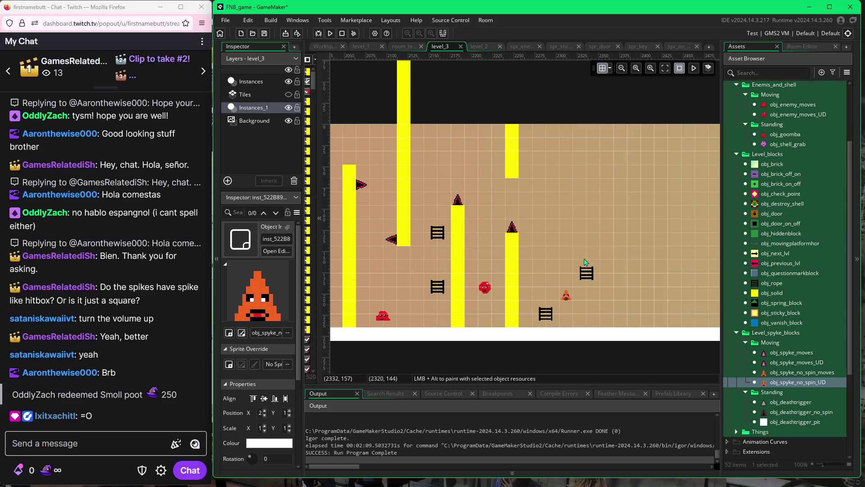
{"action": "scroll", "coordinate": [570, 241], "scroll_direction": "left", "scroll_amount": 4}
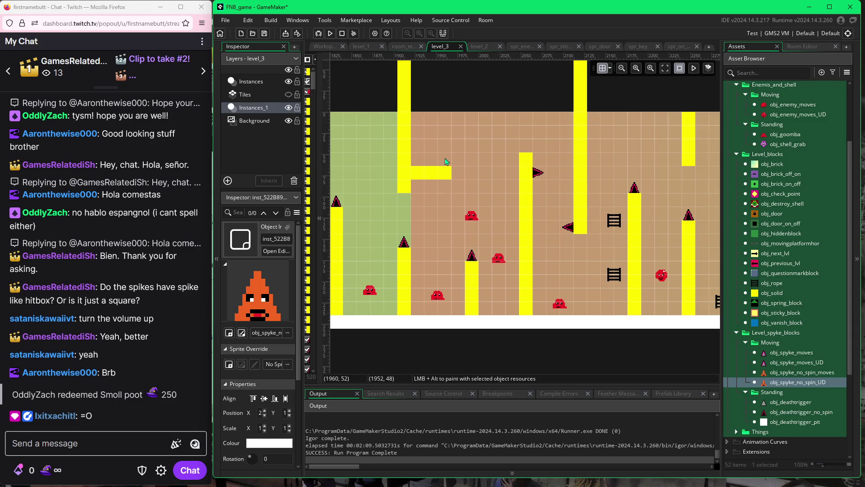
{"action": "scroll", "coordinate": [573, 280], "scroll_direction": "right", "scroll_amount": 3}
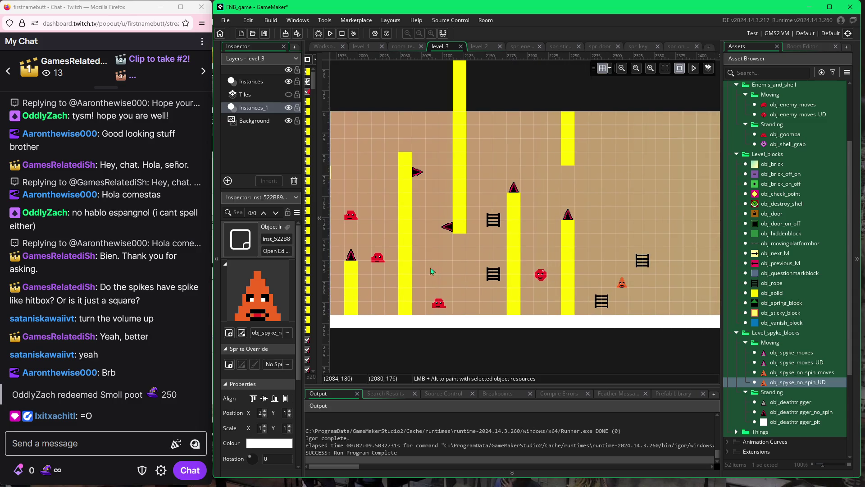
{"action": "scroll", "coordinate": [533, 244], "scroll_direction": "left", "scroll_amount": 8}
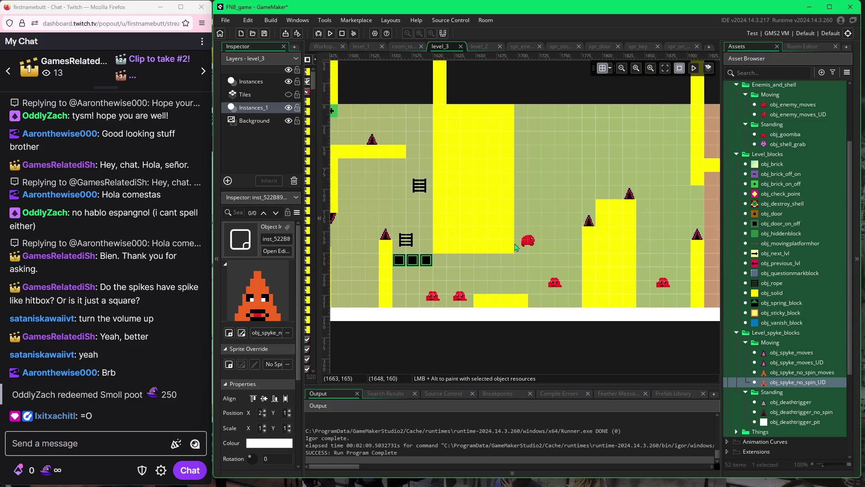
{"action": "scroll", "coordinate": [380, 264], "scroll_direction": "right", "scroll_amount": 8}
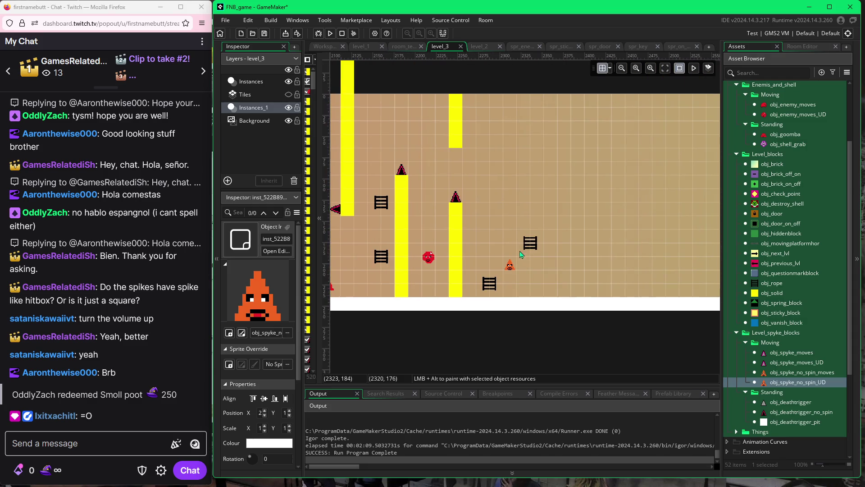
{"action": "scroll", "coordinate": [474, 254], "scroll_direction": "left", "scroll_amount": 3}
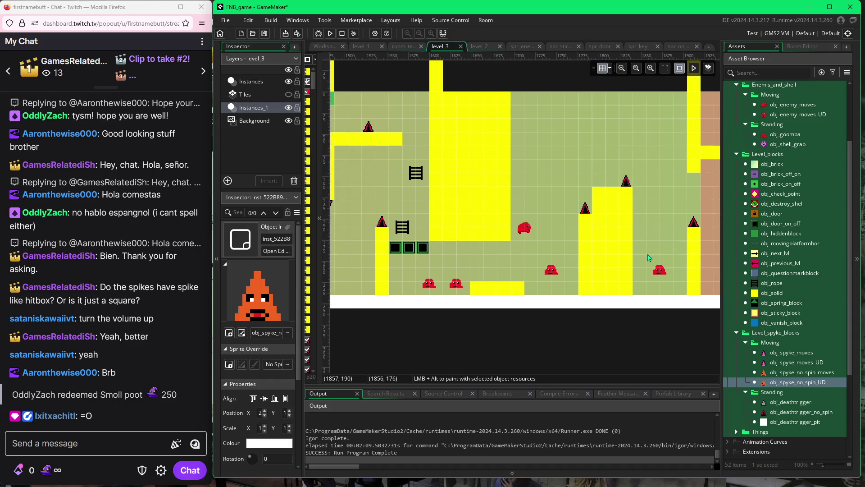
{"action": "scroll", "coordinate": [579, 245], "scroll_direction": "right", "scroll_amount": 2}
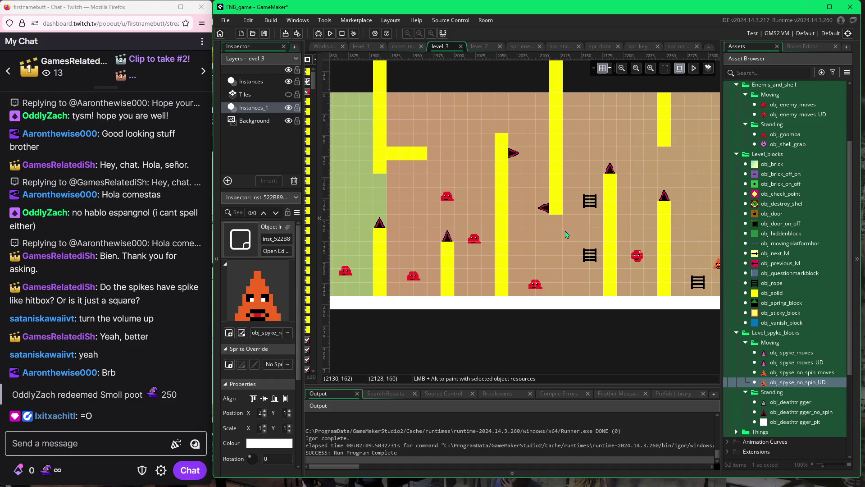
{"action": "scroll", "coordinate": [559, 256], "scroll_direction": "up", "scroll_amount": 2}
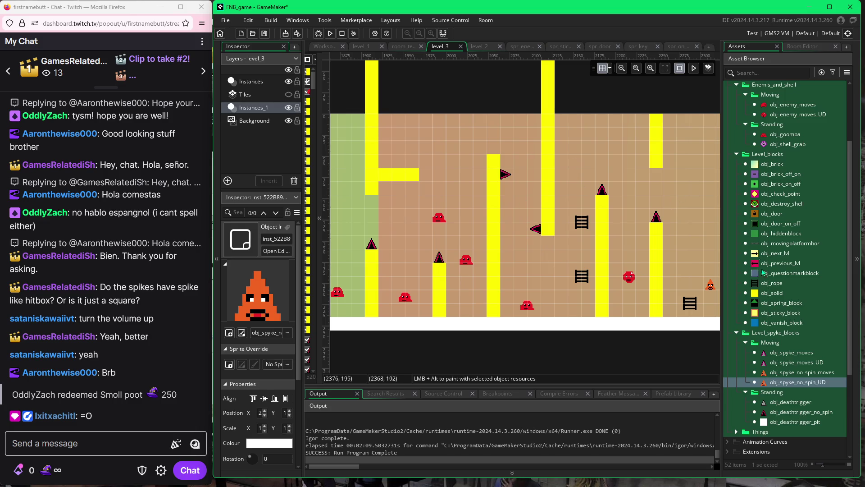
{"action": "left_click", "coordinate": [763, 175]}
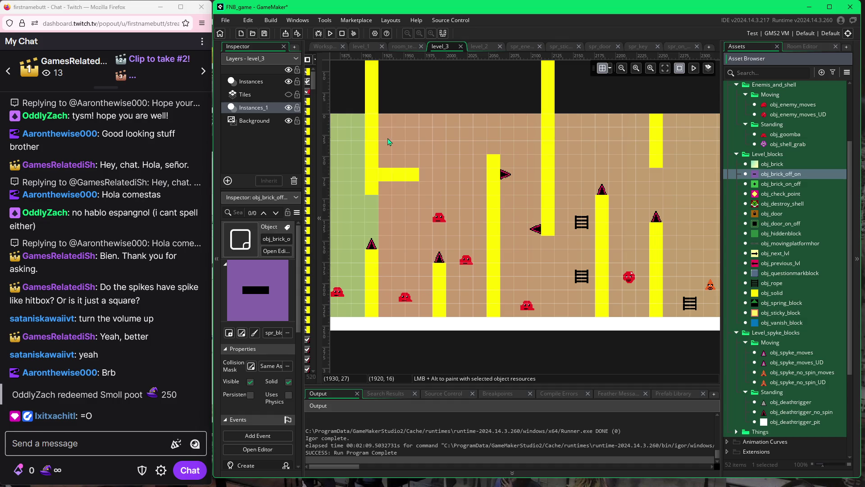
{"action": "left_click", "coordinate": [389, 140], "text": "alt"}
{"action": "left_click", "coordinate": [387, 132]}
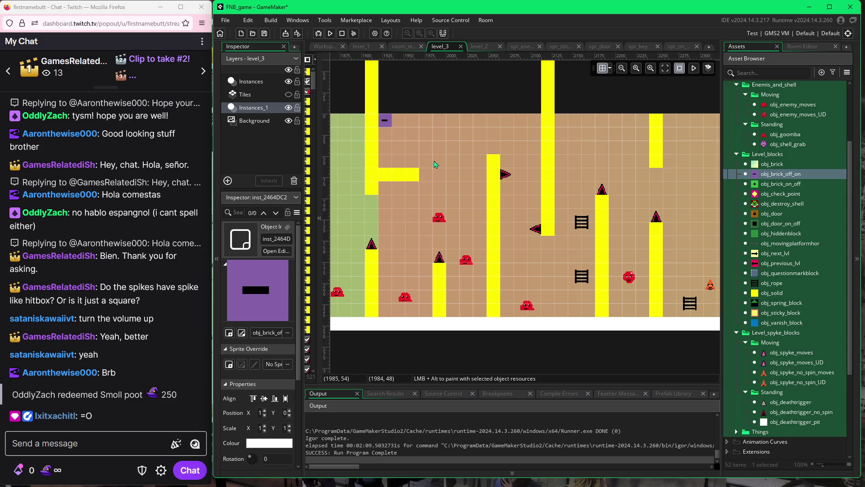
{"action": "key", "text": "Delete"}
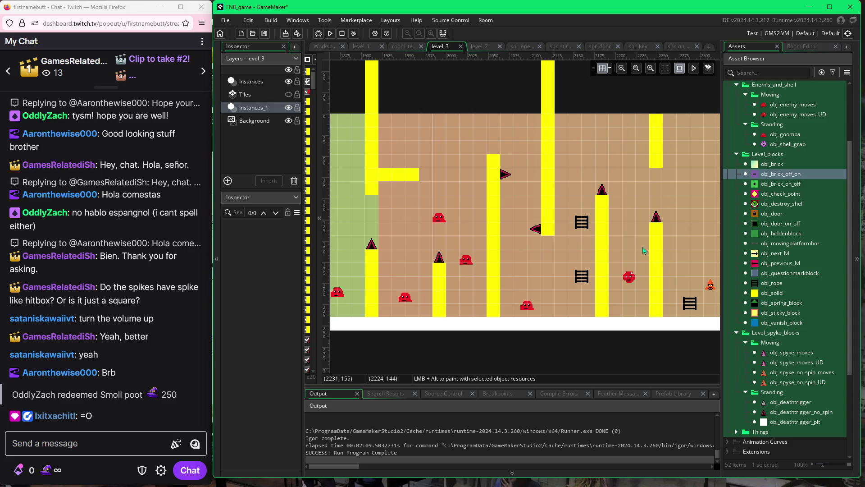
{"action": "mouse_move", "coordinate": [668, 253]}
{"action": "left_mouse_down"}
{"action": "mouse_move", "coordinate": [608, 271]}
{"action": "mouse_move", "coordinate": [572, 264]}
{"action": "mouse_move", "coordinate": [596, 274]}
{"action": "left_mouse_up"}
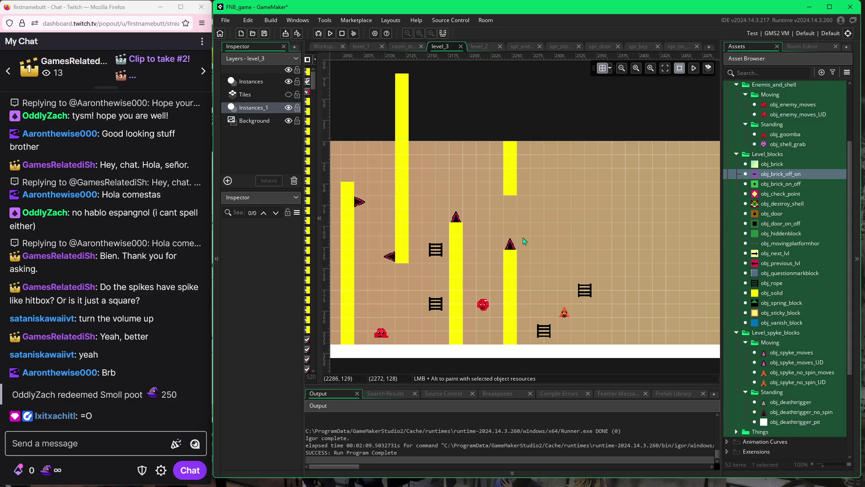
{"action": "left_click", "coordinate": [745, 294]}
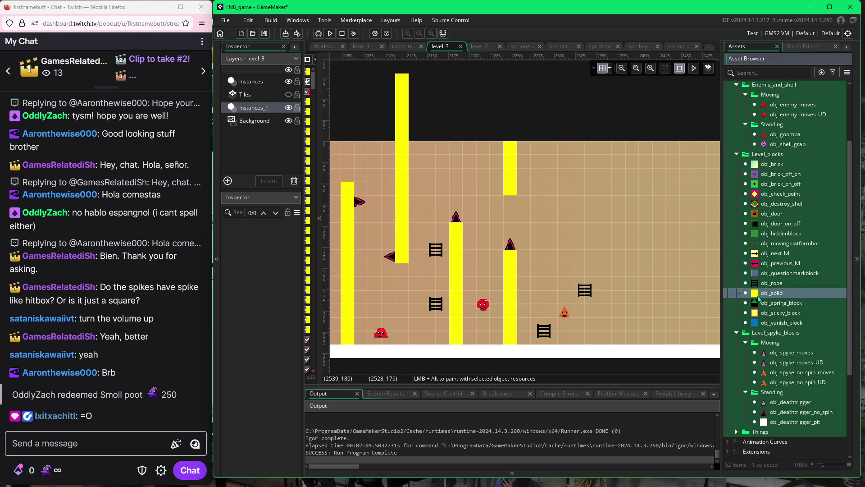
Paint three solid columns beside the hanging pillar, the third reaching eight blocks down.
{"action": "left_click_drag", "start_coordinate": [522, 154], "coordinate": [525, 189]}
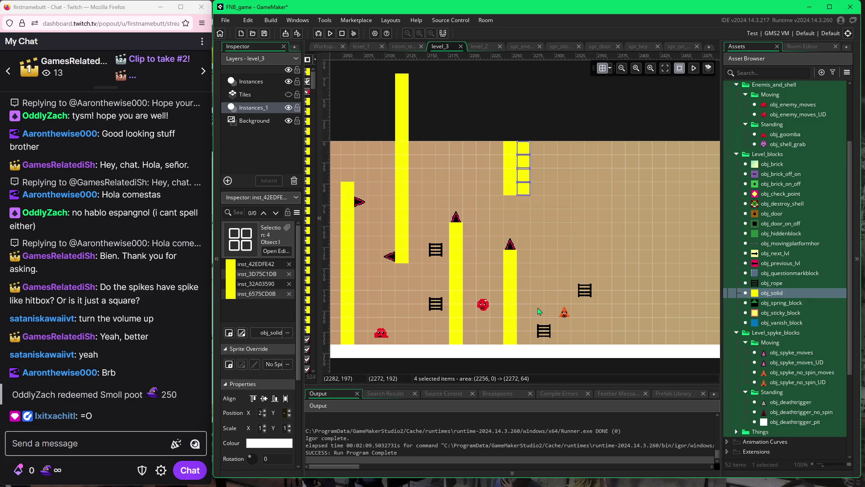
{"action": "left_click_drag", "start_coordinate": [538, 148], "coordinate": [539, 189]}
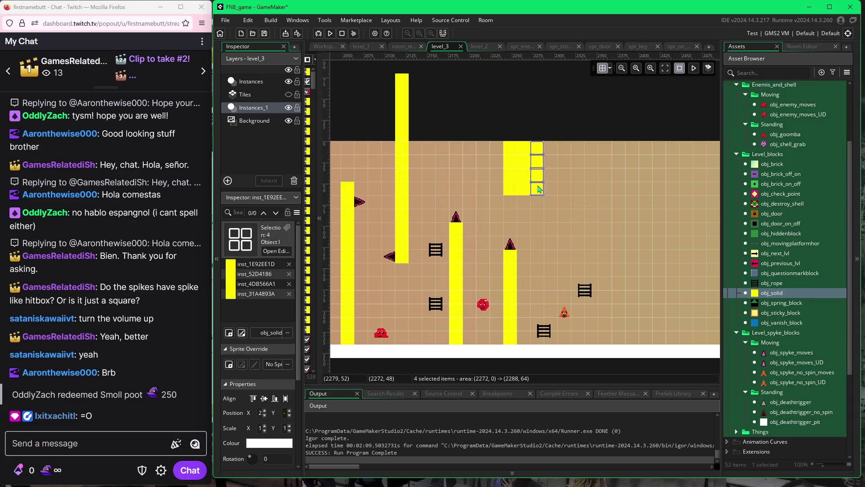
{"action": "left_click_drag", "start_coordinate": [553, 154], "coordinate": [553, 246]}
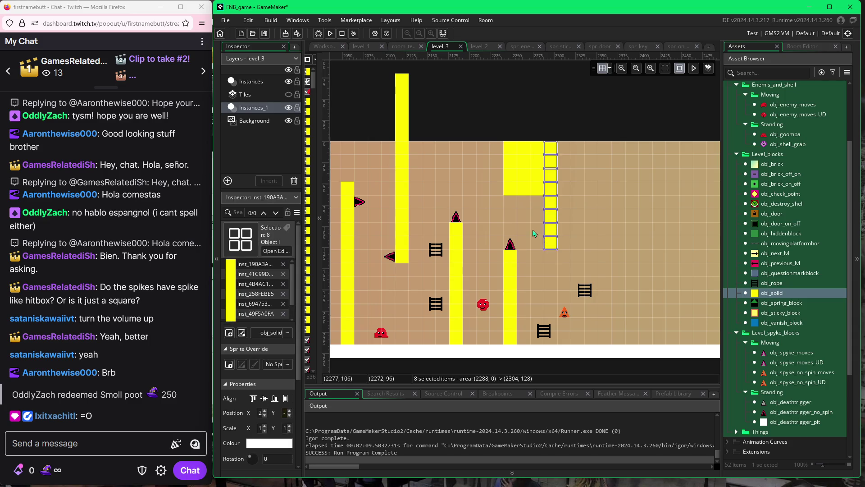
{"action": "left_click", "coordinate": [513, 225]}
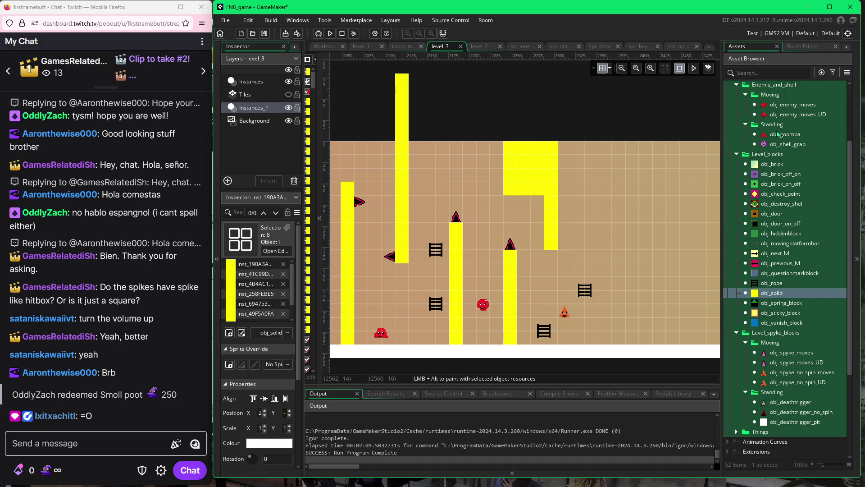
Turn off grid snapping and place two red goombas beneath the hanging block.
{"action": "left_click", "coordinate": [778, 134]}
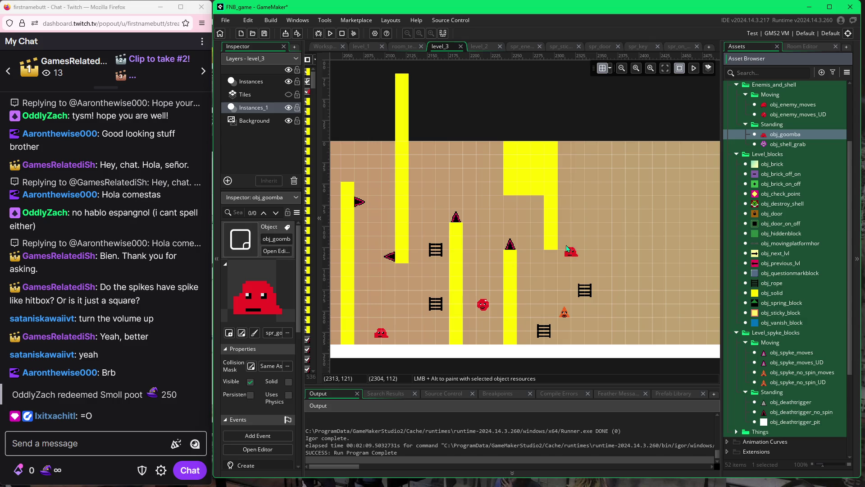
{"action": "left_click", "coordinate": [616, 73]}
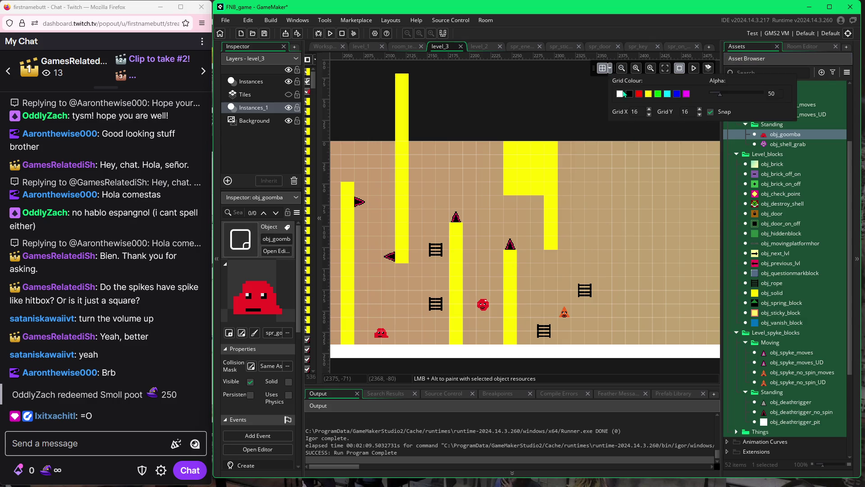
{"action": "left_click", "coordinate": [710, 111]}
{"action": "left_click", "coordinate": [566, 246]}
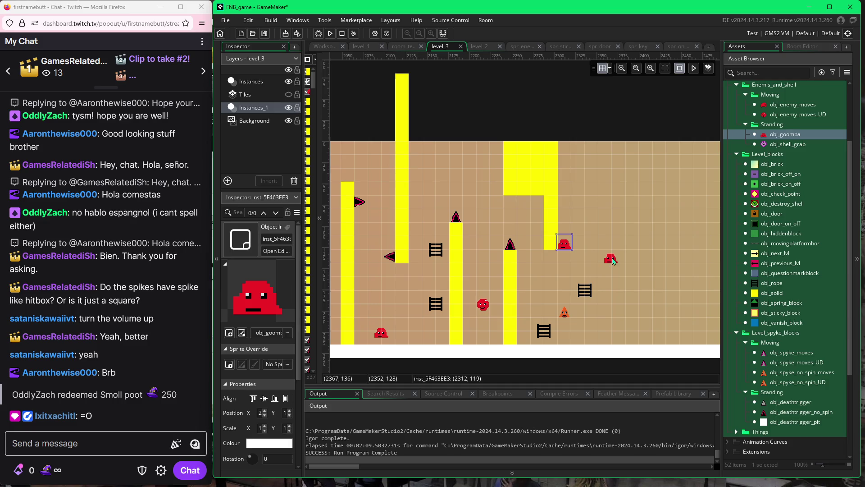
{"action": "left_click", "coordinate": [611, 259]}
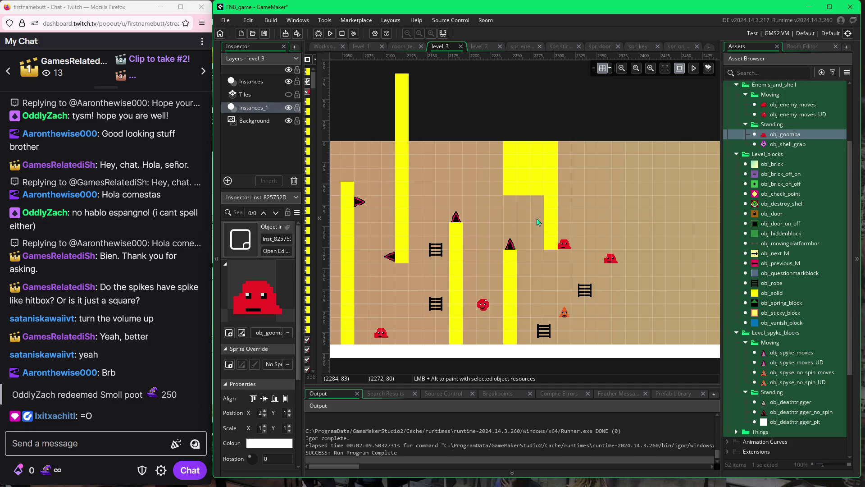
Paint a ten-block yellow pillar rising from the floor at the right.
{"action": "left_click", "coordinate": [611, 69]}
{"action": "left_click", "coordinate": [766, 293]}
{"action": "left_click_drag", "start_coordinate": [632, 339], "coordinate": [632, 215]}
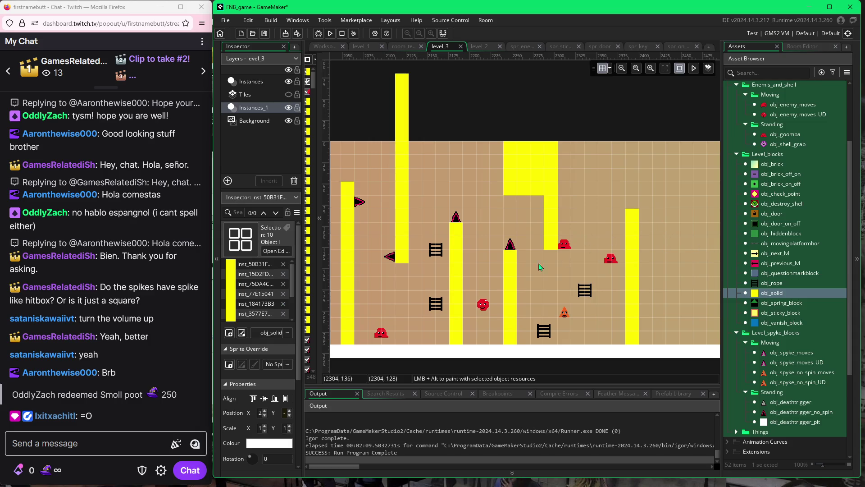
{"action": "left_click", "coordinate": [776, 411]}
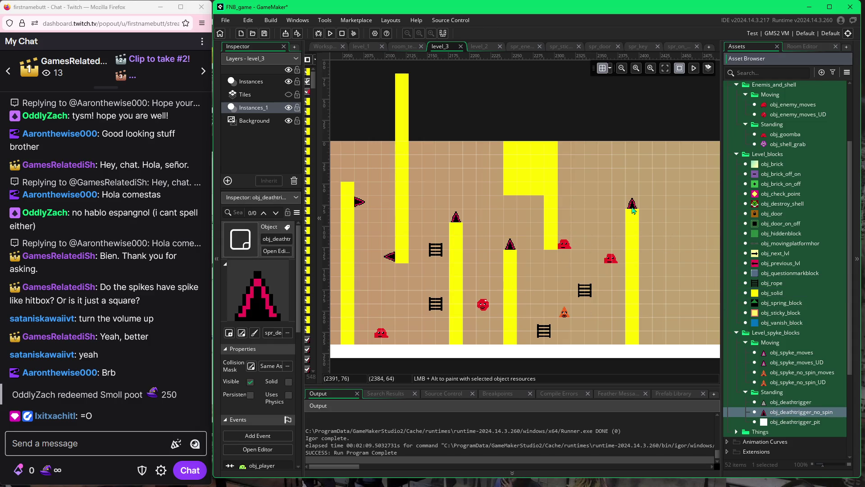
Top the right pillar with a spike and place a purple on/off brick under the wide block.
{"action": "left_click", "coordinate": [632, 208]}
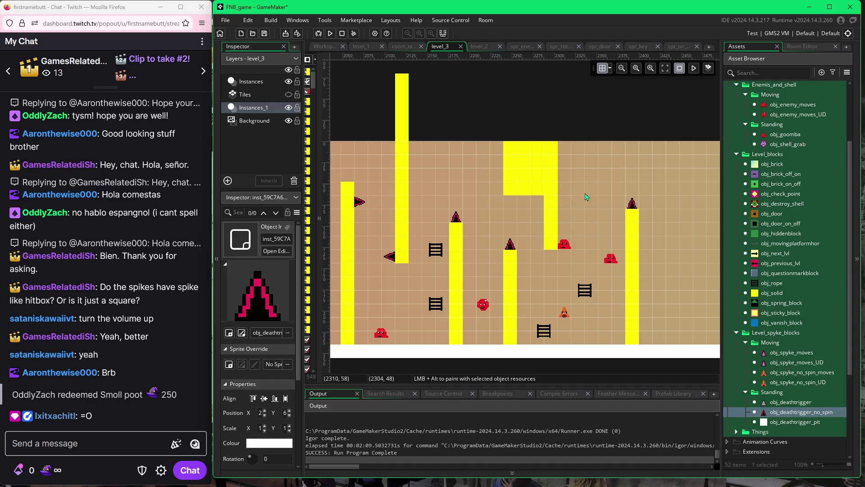
{"action": "left_click", "coordinate": [748, 175]}
{"action": "left_click_drag", "start_coordinate": [566, 201], "coordinate": [565, 194]}
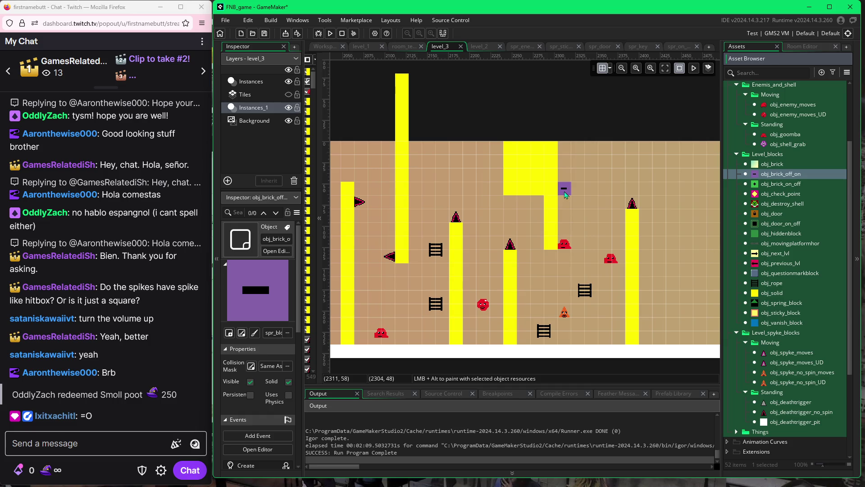
{"action": "left_click", "coordinate": [566, 194]}
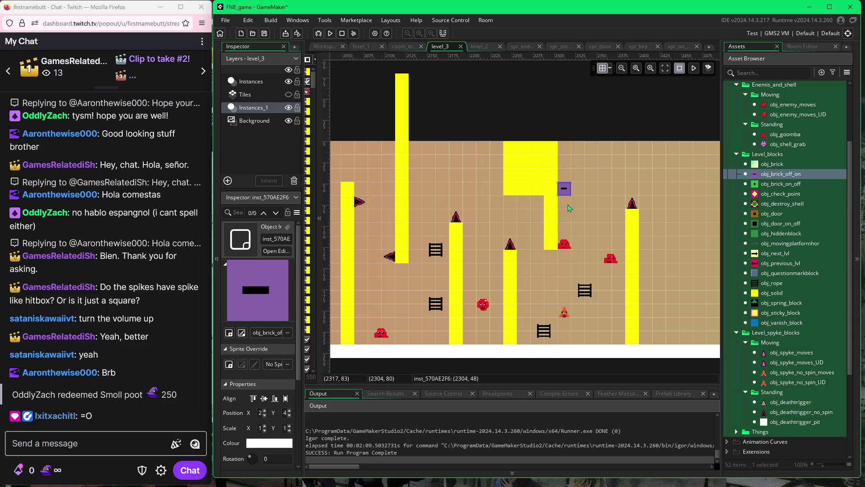
Select the green on/off door and turn grid snapping off.
{"action": "left_click", "coordinate": [762, 225]}
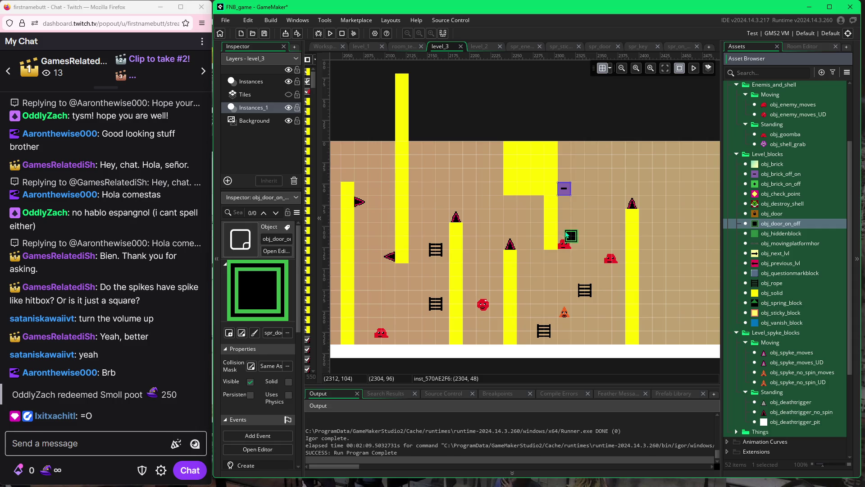
{"action": "left_click", "coordinate": [610, 68]}
{"action": "left_click", "coordinate": [711, 112]}
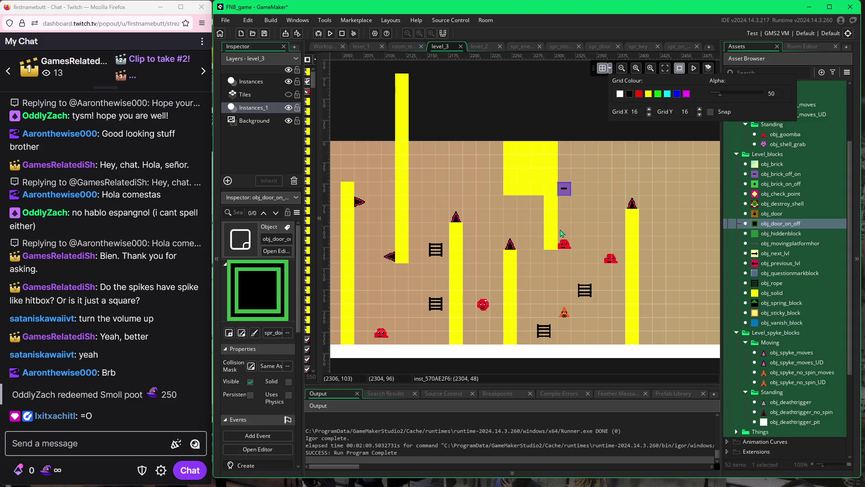
Place five green on/off door blocks in a horizontal row beside the hanging yellow column.
{"action": "scroll", "coordinate": [562, 234], "scroll_direction": "up", "scroll_amount": 6}
{"action": "left_click", "coordinate": [569, 235], "text": "alt"}
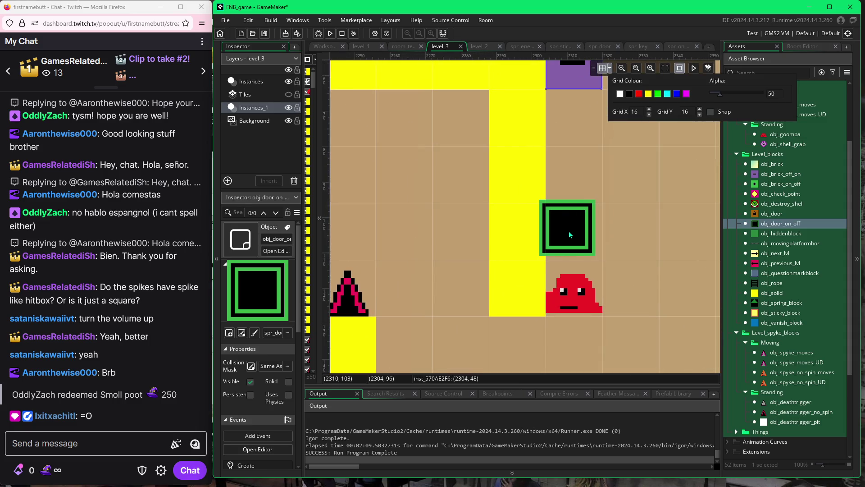
{"action": "left_click", "coordinate": [578, 238], "text": "alt"}
{"action": "mouse_move", "coordinate": [653, 233]}
{"action": "left_mouse_down"}
{"action": "mouse_move", "coordinate": [539, 240]}
{"action": "mouse_move", "coordinate": [488, 232]}
{"action": "left_mouse_up"}
{"action": "left_click", "coordinate": [503, 230], "text": "alt"}
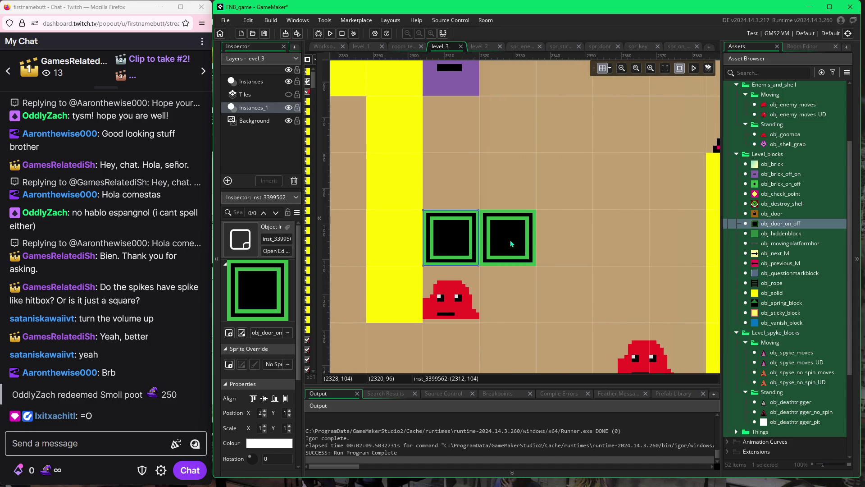
{"action": "left_click", "coordinate": [564, 242], "text": "alt"}
{"action": "left_click", "coordinate": [568, 244]}
{"action": "left_click", "coordinate": [616, 243], "text": "alt"}
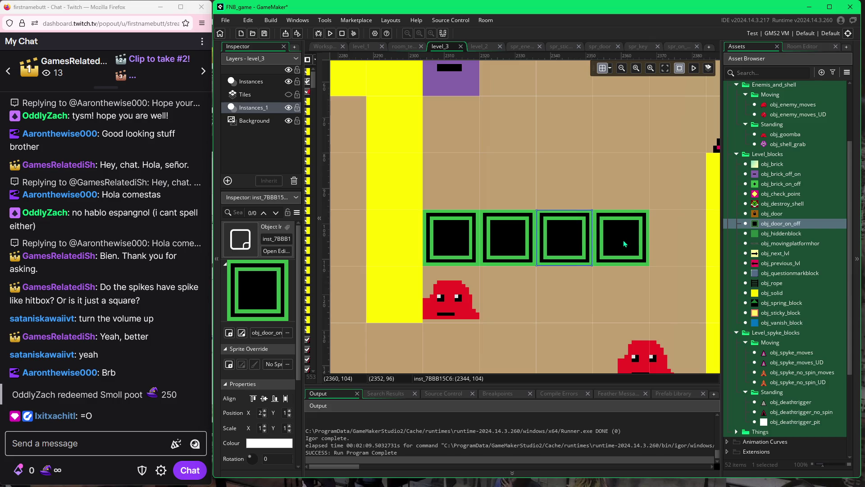
{"action": "left_click", "coordinate": [626, 242]}
{"action": "left_click", "coordinate": [673, 239], "text": "alt"}
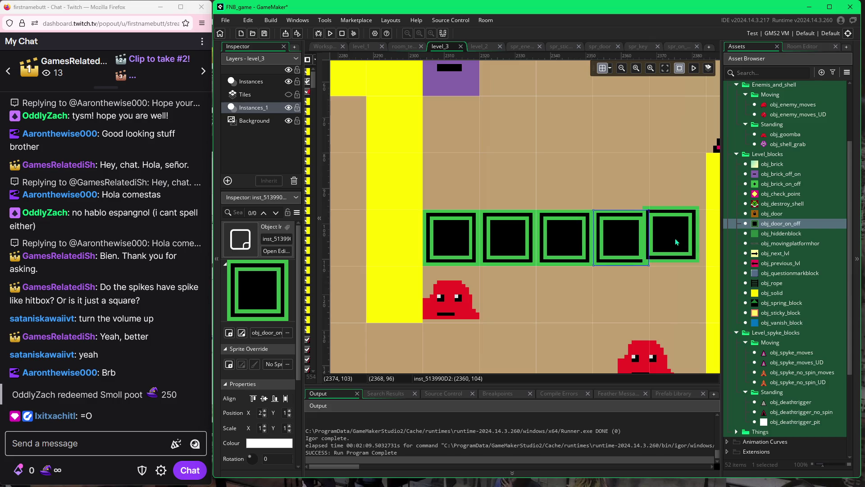
{"action": "left_click", "coordinate": [681, 245]}
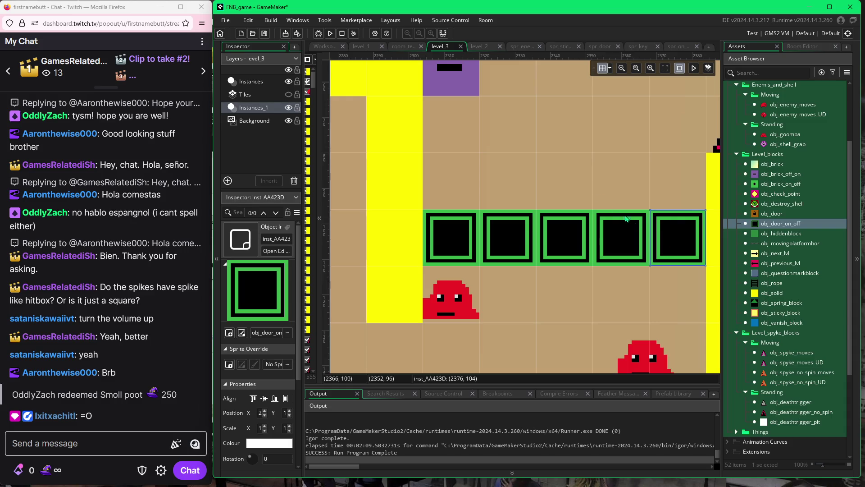
{"action": "scroll", "coordinate": [570, 186], "scroll_direction": "down", "scroll_amount": 8}
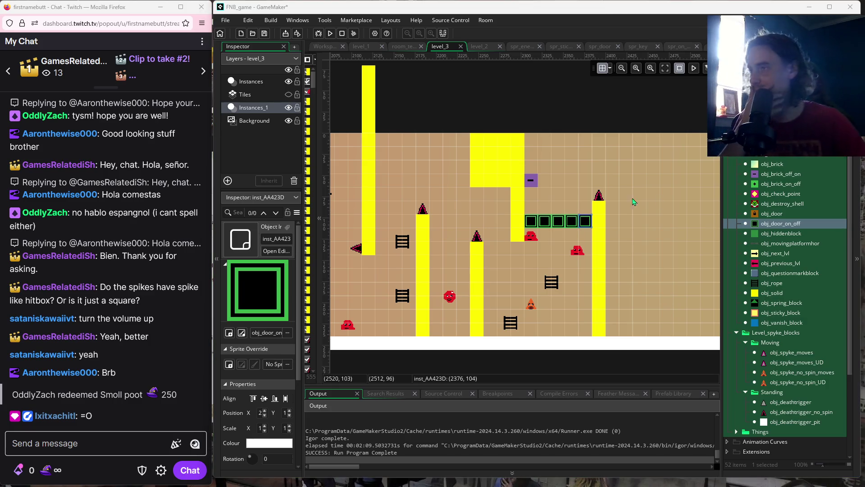
Run the game with F5 and play through the opening ladders until the player respawns.
{"action": "key", "text": "F5"}
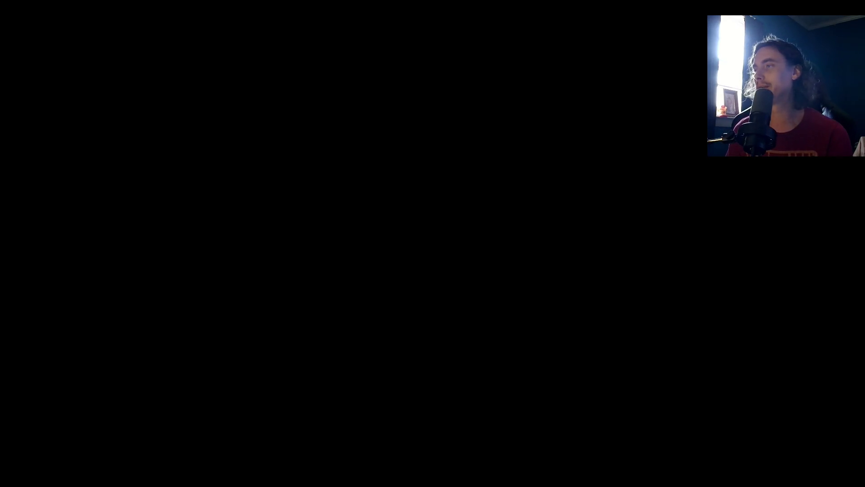
{"action": "key", "text": "Right"}
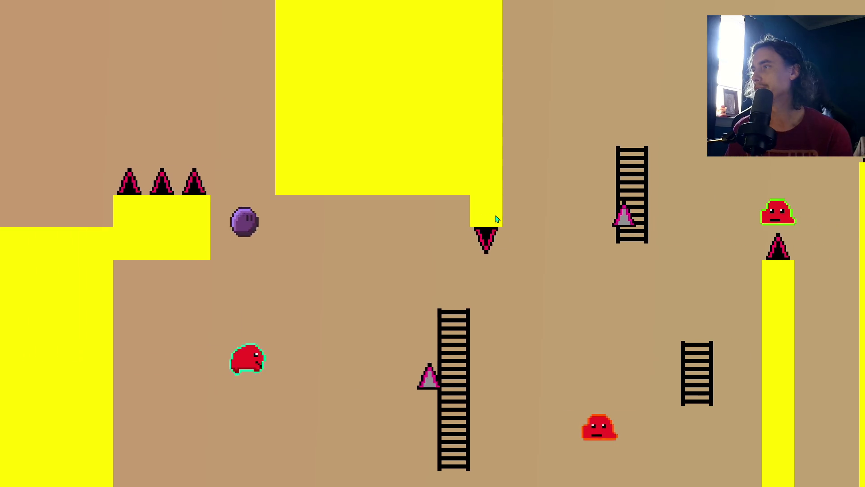
{"action": "key", "text": "Down"}
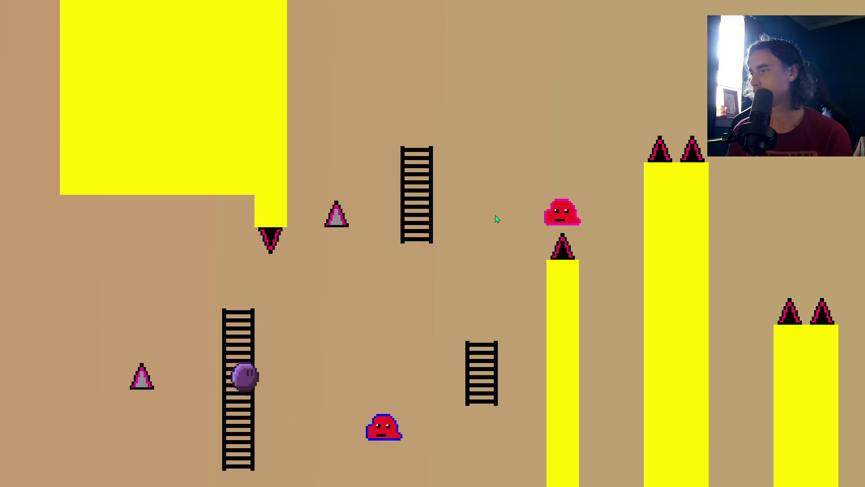
{"action": "key", "text": "Right"}
{"action": "key", "text": "space"}
{"action": "key", "text": "Left"}
{"action": "key", "text": "space"}
{"action": "key", "text": "Up"}
{"action": "key", "text": "space"}
{"action": "key", "text": "Right"}
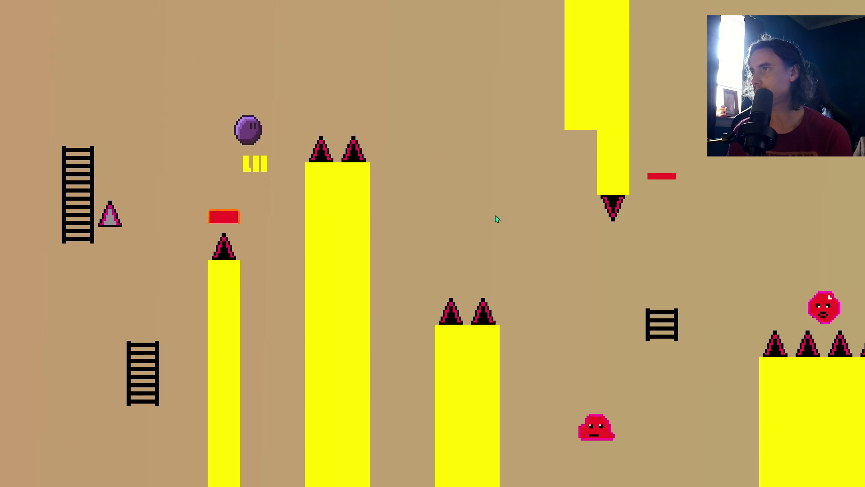
{"action": "key", "text": "space"}
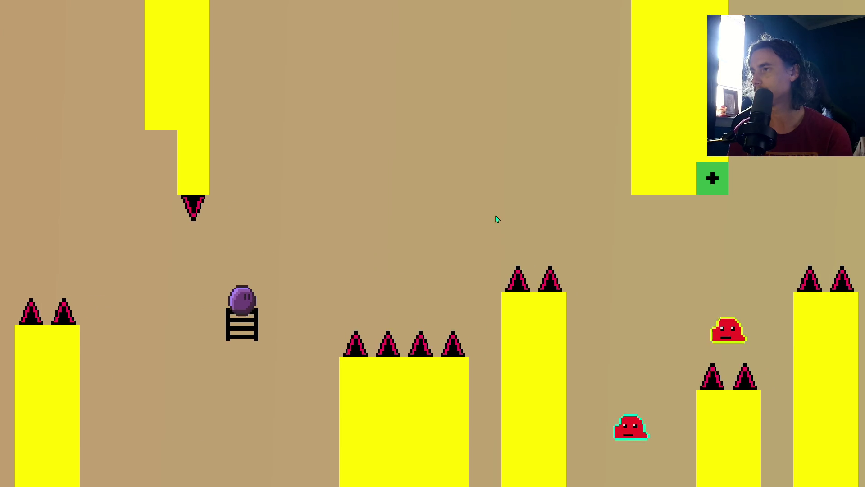
{"action": "key", "text": "space"}
{"action": "key", "text": "Right"}
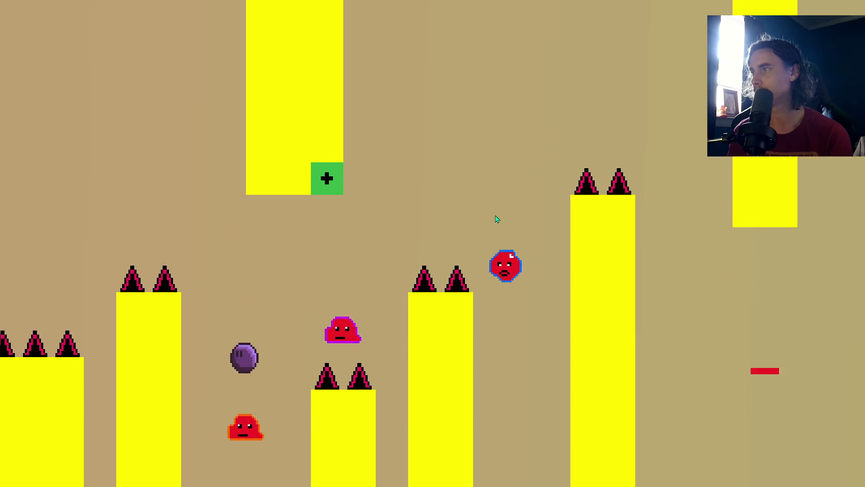
{"action": "key", "text": "space"}
{"action": "key", "text": "space"}
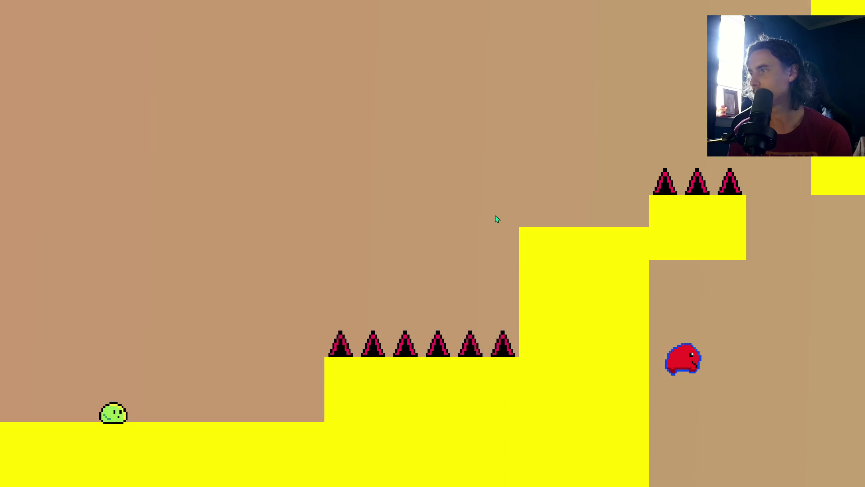
After respawning, climb the ladders and jump across the green on/off blocks.
{"action": "key", "text": "Right"}
{"action": "key", "text": "space"}
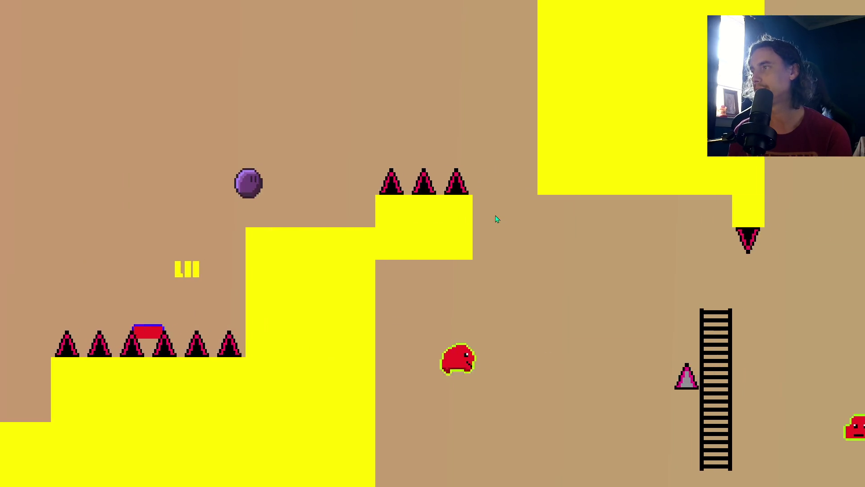
{"action": "key", "text": "space"}
{"action": "key", "text": "Right"}
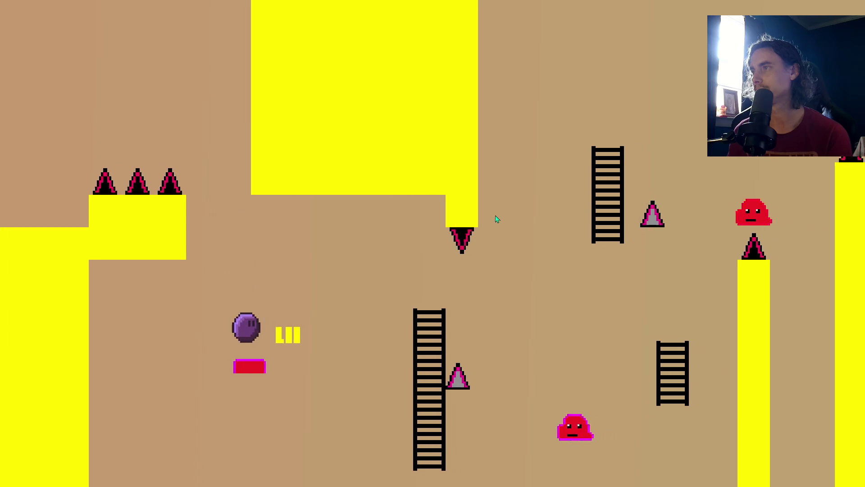
{"action": "key", "text": "Right"}
{"action": "key", "text": "space"}
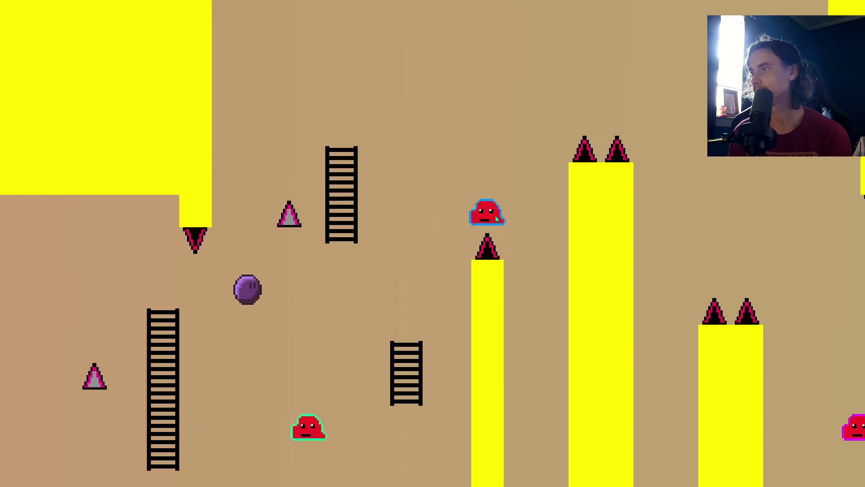
{"action": "key", "text": "Left"}
{"action": "key", "text": "space"}
{"action": "key", "text": "Right"}
{"action": "key", "text": "Right"}
{"action": "key", "text": "space"}
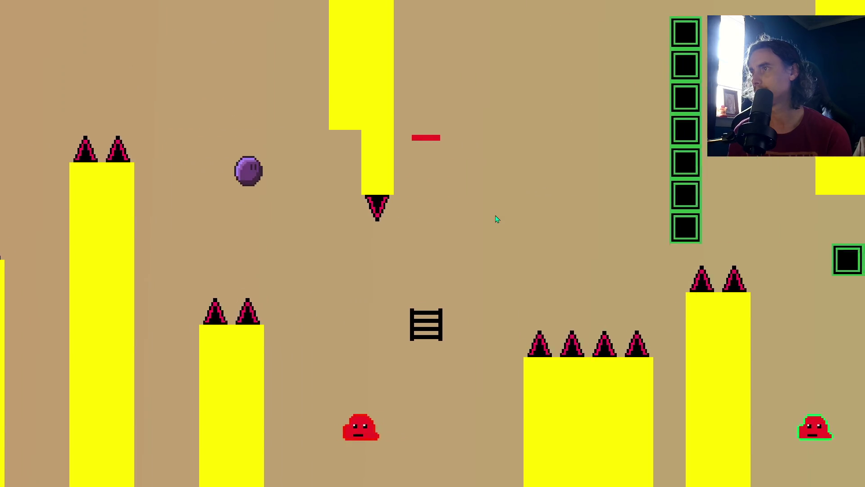
{"action": "key", "text": "space"}
{"action": "key", "text": "space"}
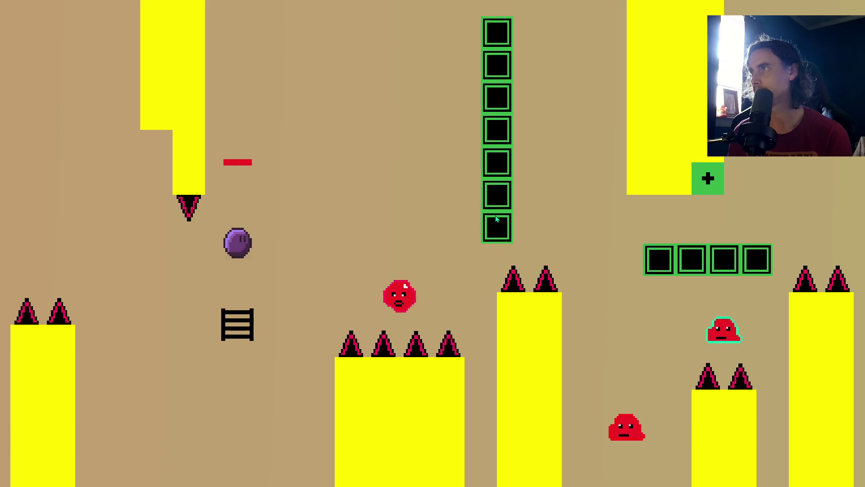
{"action": "key", "text": "space"}
{"action": "key", "text": "Right"}
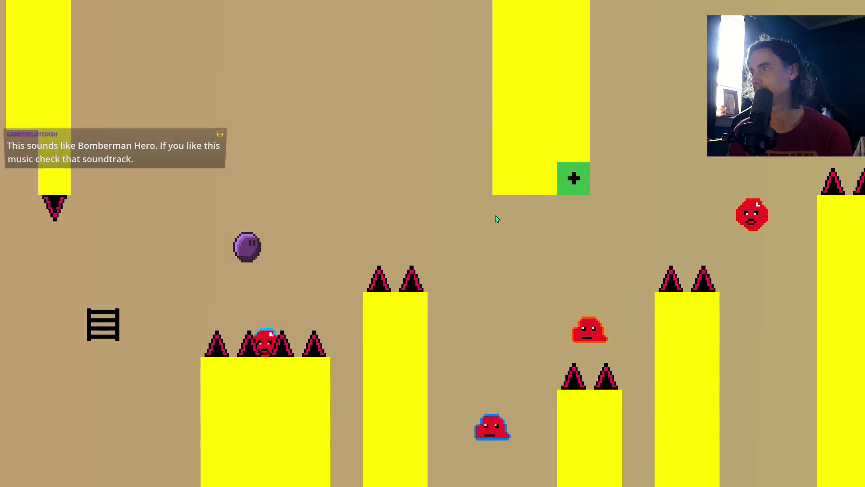
{"action": "key", "text": "space"}
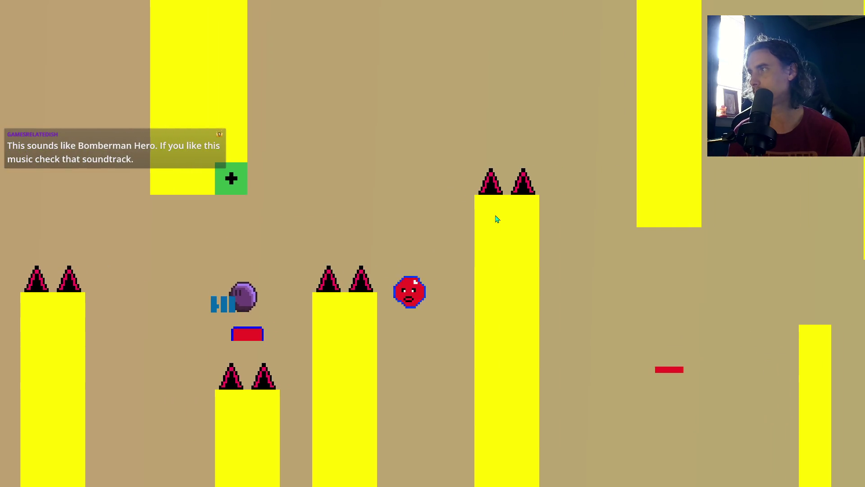
{"action": "key", "text": "space"}
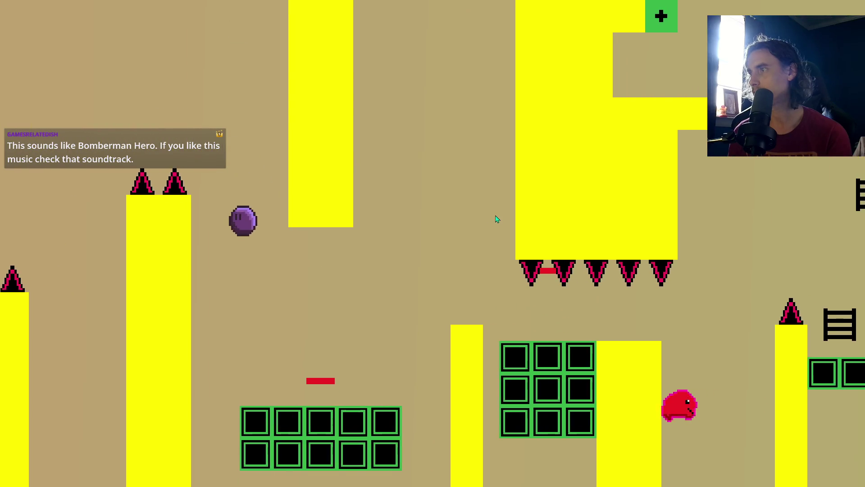
{"action": "key", "text": "space"}
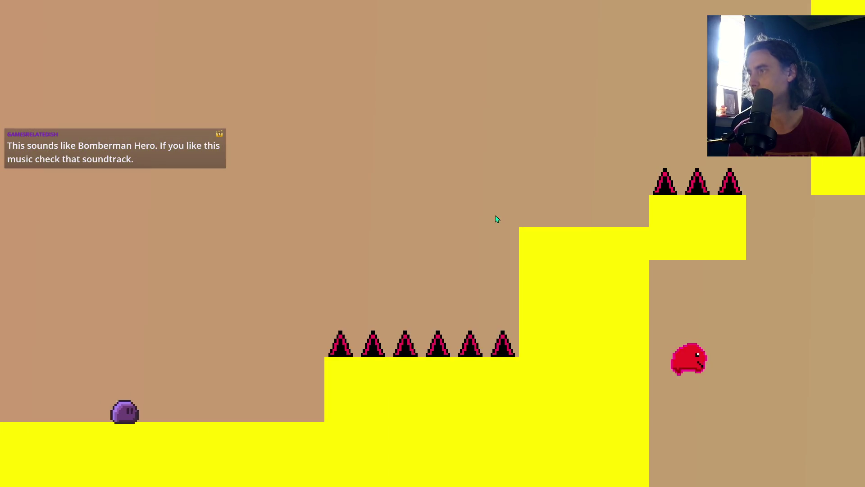
After restarting, double-jump onto the yellow step and climb the next ladder.
{"action": "key", "text": "space"}
{"action": "key", "text": "space"}
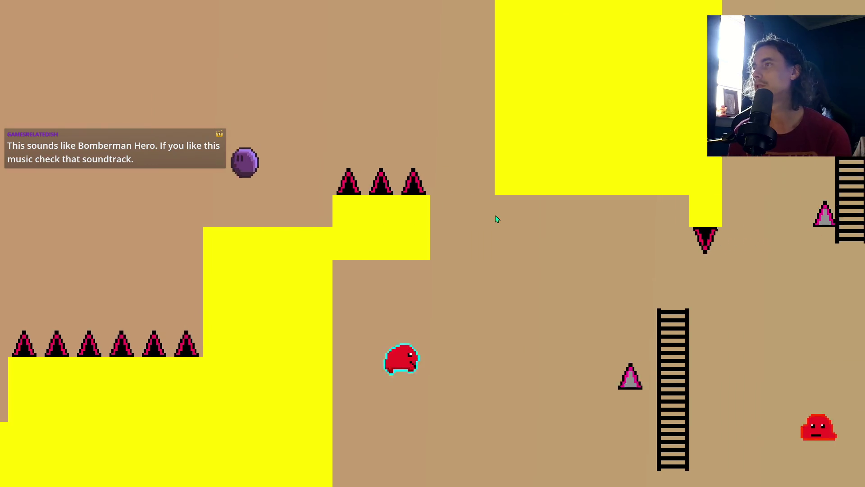
{"action": "key", "text": "space"}
{"action": "key", "text": "Right"}
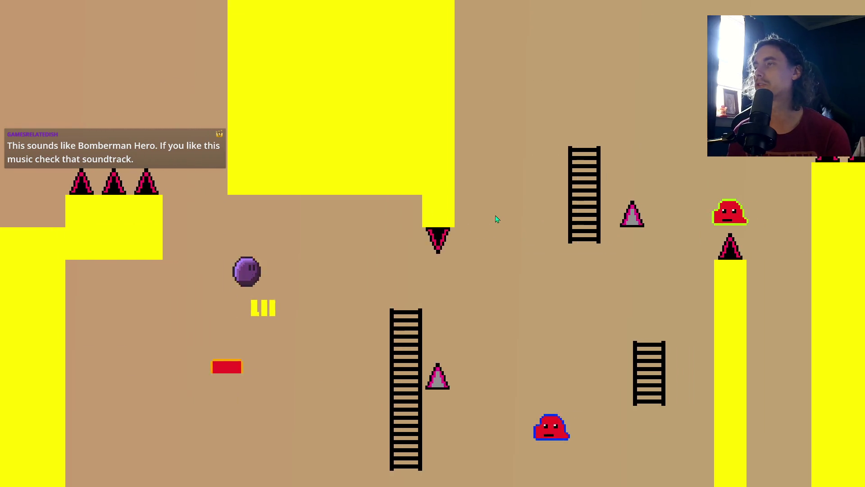
{"action": "key", "text": "Right"}
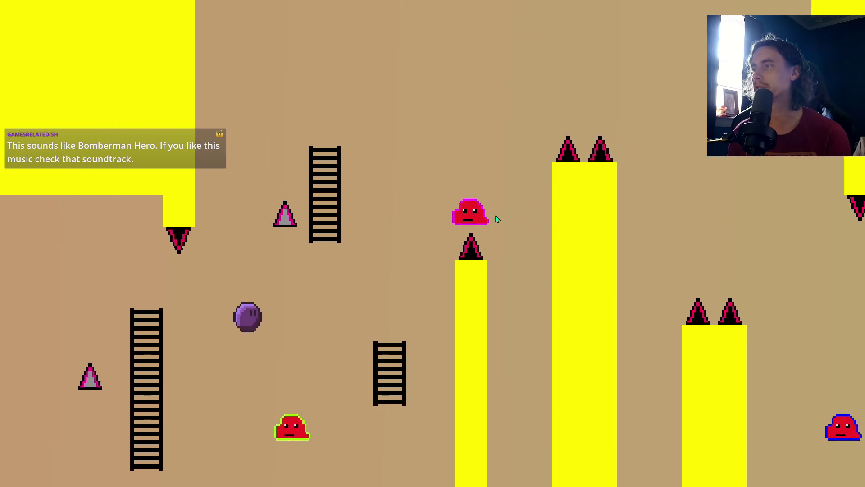
{"action": "key", "text": "Up"}
{"action": "key", "text": "space"}
{"action": "key", "text": "Right"}
{"action": "key", "text": "Right"}
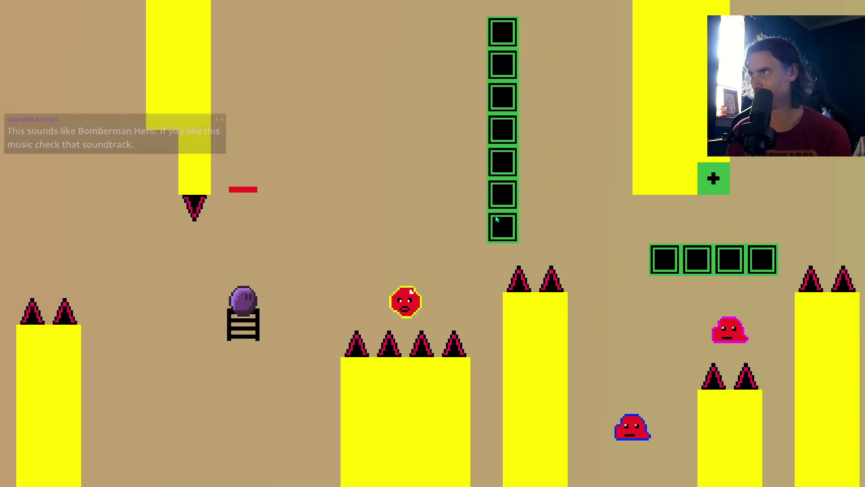
Jump from the ladder over the green blocks up to the upper-left platform.
{"action": "key", "text": "space"}
{"action": "key", "text": "space"}
{"action": "key", "text": "Right"}
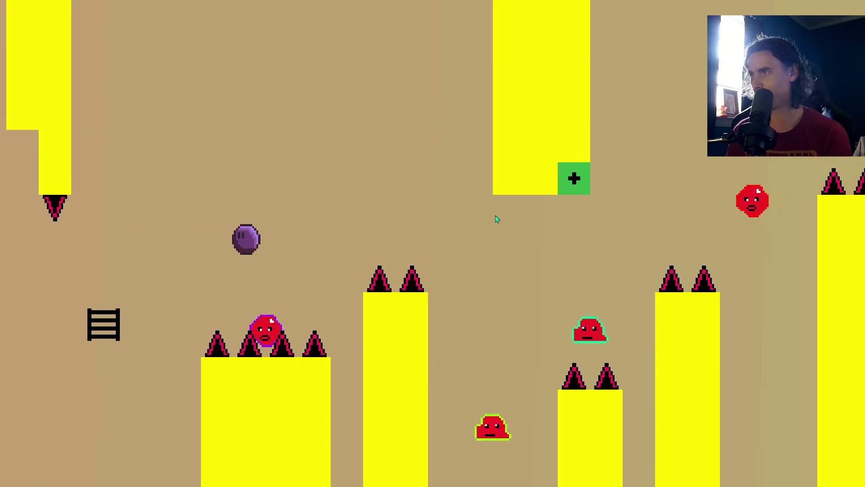
{"action": "key", "text": "space"}
{"action": "key", "text": "space"}
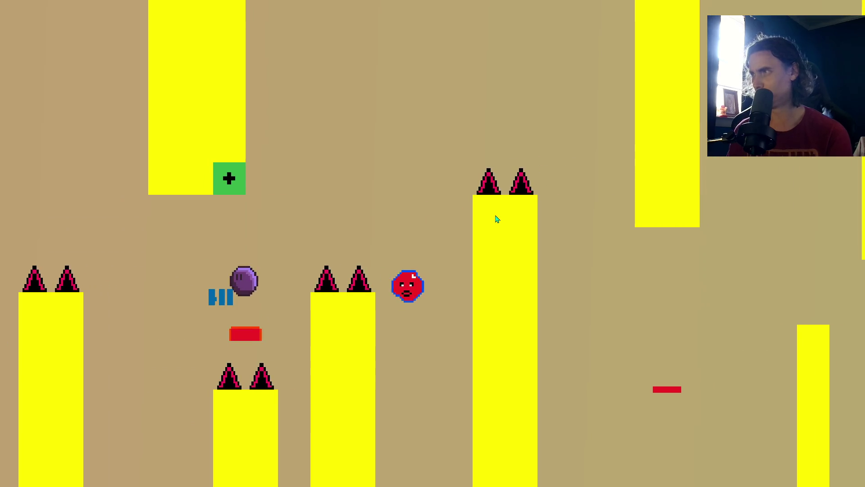
{"action": "key", "text": "space"}
{"action": "key", "text": "space"}
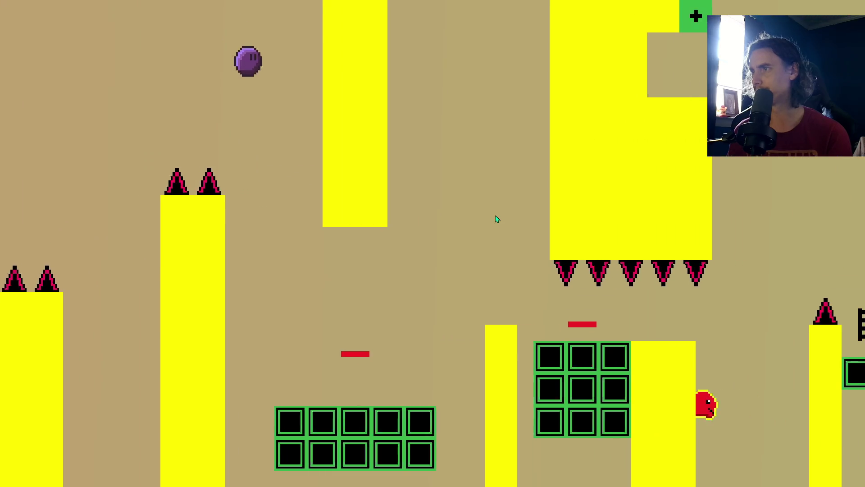
{"action": "key", "text": "space"}
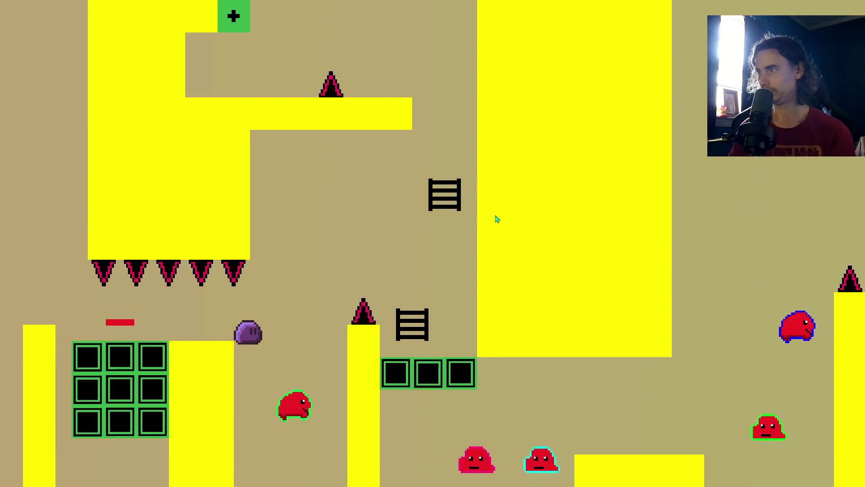
{"action": "key", "text": "space"}
{"action": "key", "text": "space"}
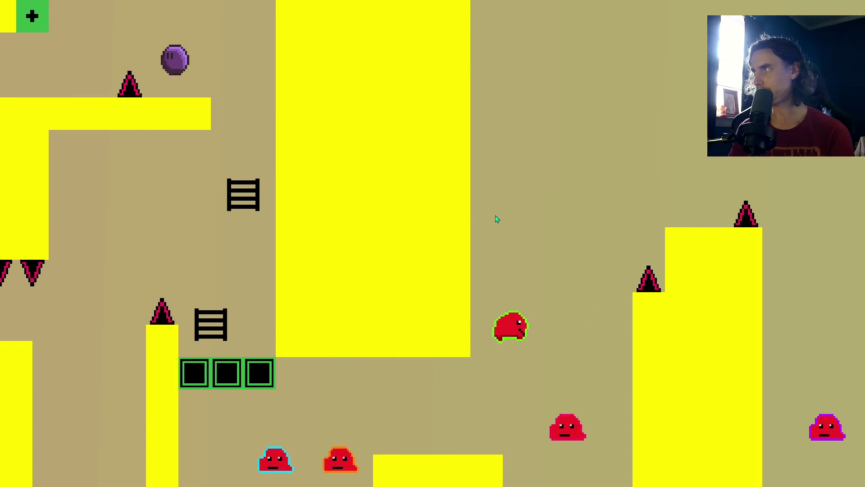
{"action": "key", "text": "space"}
{"action": "key", "text": "Right"}
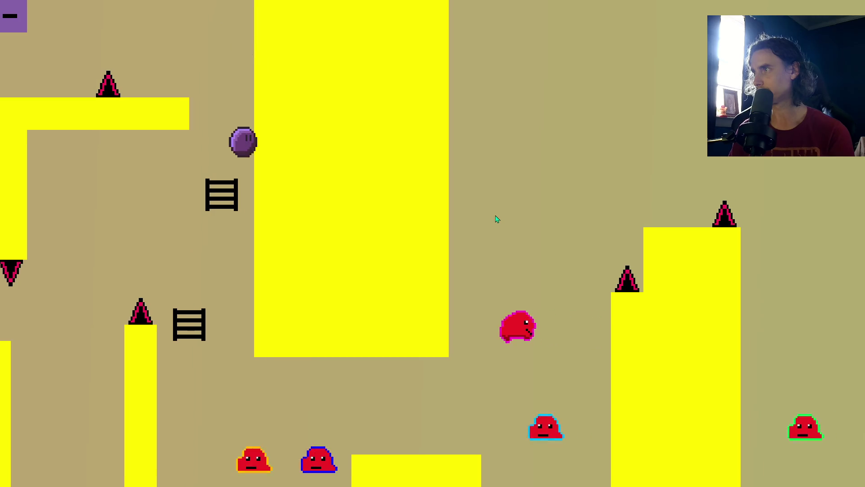
Run along the lower floor and jump over the pillars onto the spiked ledges.
{"action": "key", "text": "Right"}
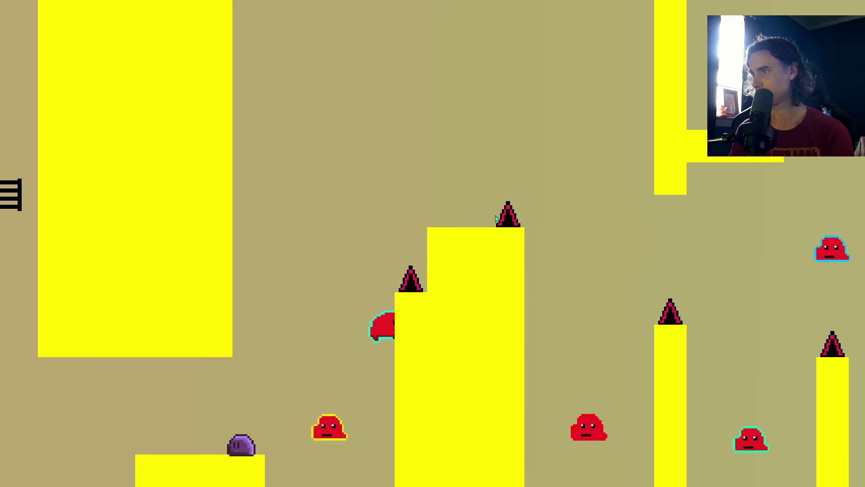
{"action": "key", "text": "Right"}
{"action": "key", "text": "space"}
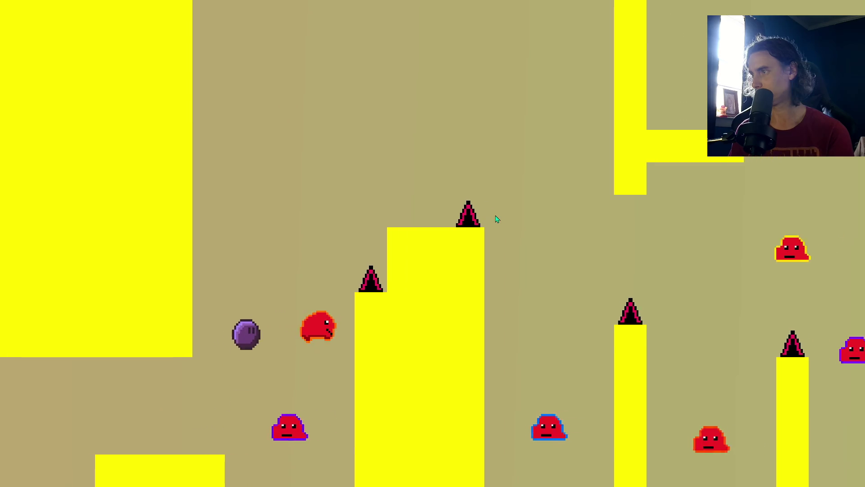
{"action": "key", "text": "space"}
{"action": "key", "text": "Right"}
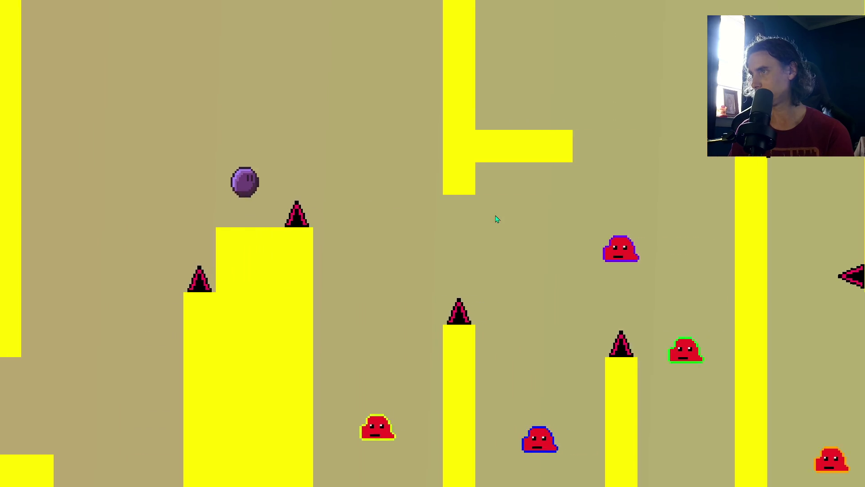
{"action": "key", "text": "space"}
{"action": "key", "text": "Right"}
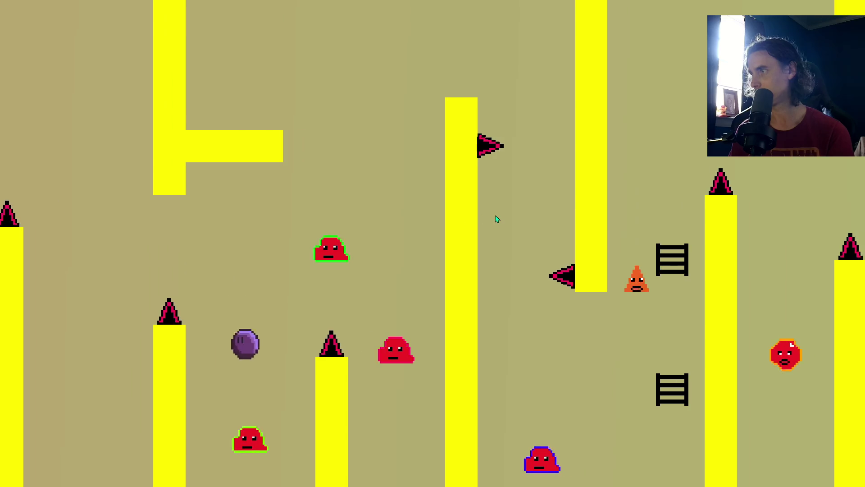
{"action": "key", "text": "space"}
{"action": "key", "text": "Left"}
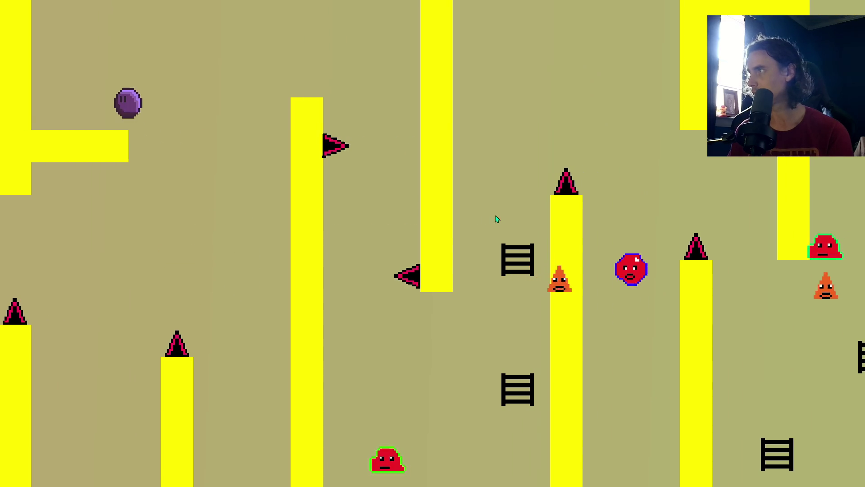
{"action": "key", "text": "Right"}
{"action": "key", "text": "space"}
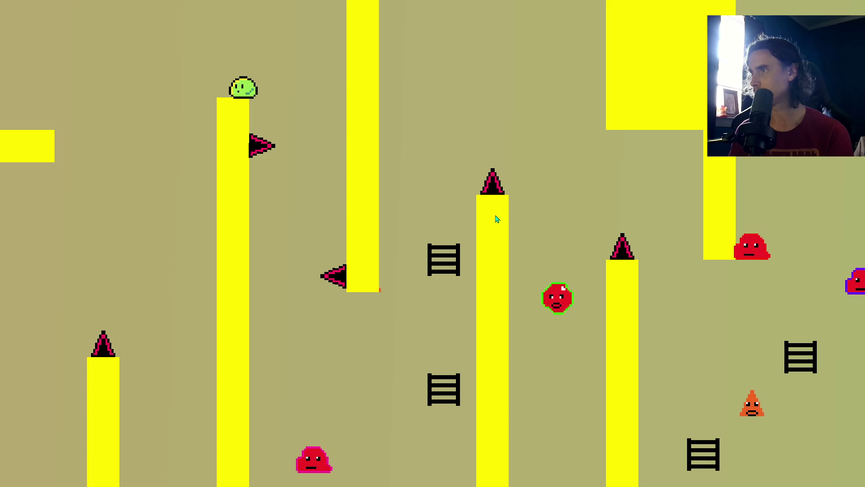
{"action": "key", "text": "space"}
{"action": "key", "text": "Left"}
{"action": "key", "text": "Right"}
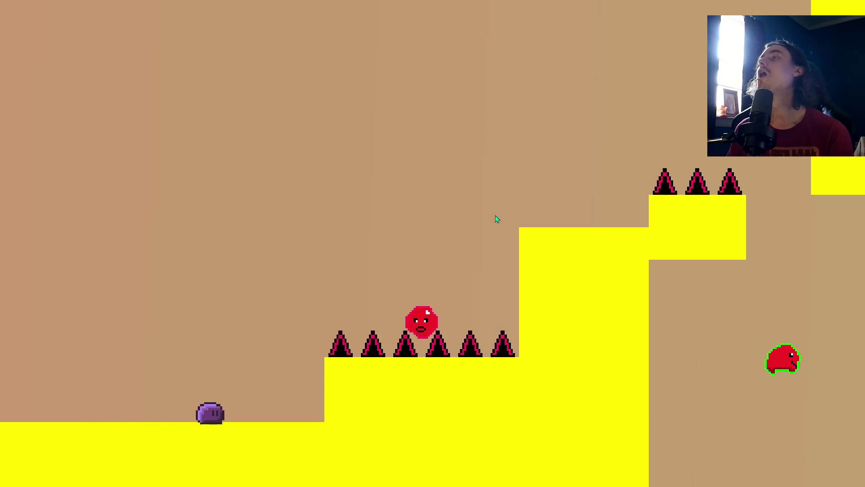
{"action": "key", "text": "Right"}
{"action": "key", "text": "space"}
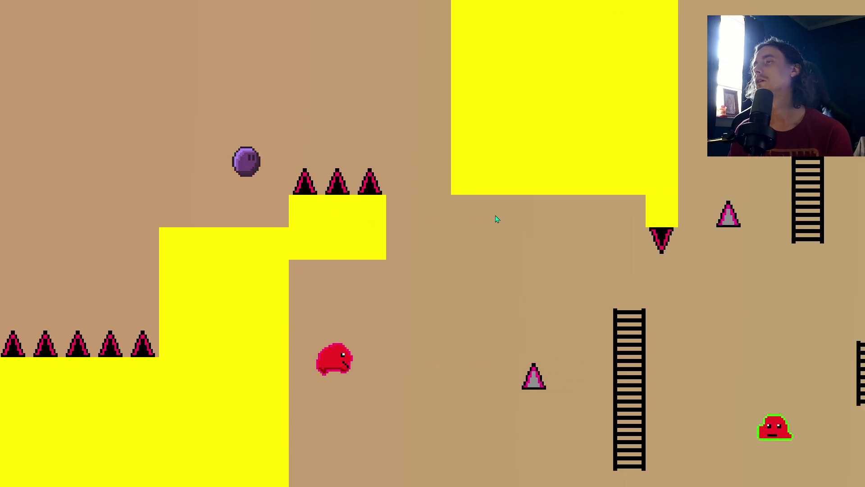
Keep leaping rightward from ladder to ladder toward the green doors.
{"action": "key", "text": "Right"}
{"action": "key", "text": "space"}
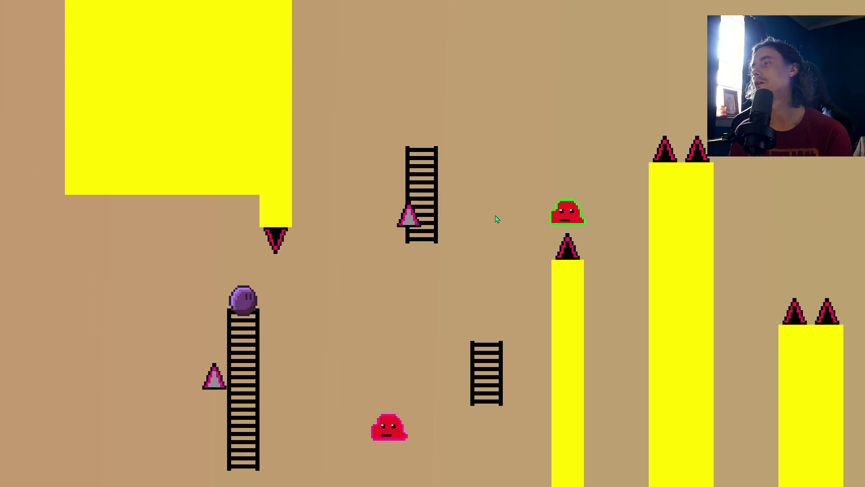
{"action": "key", "text": "space"}
{"action": "key", "text": "Right"}
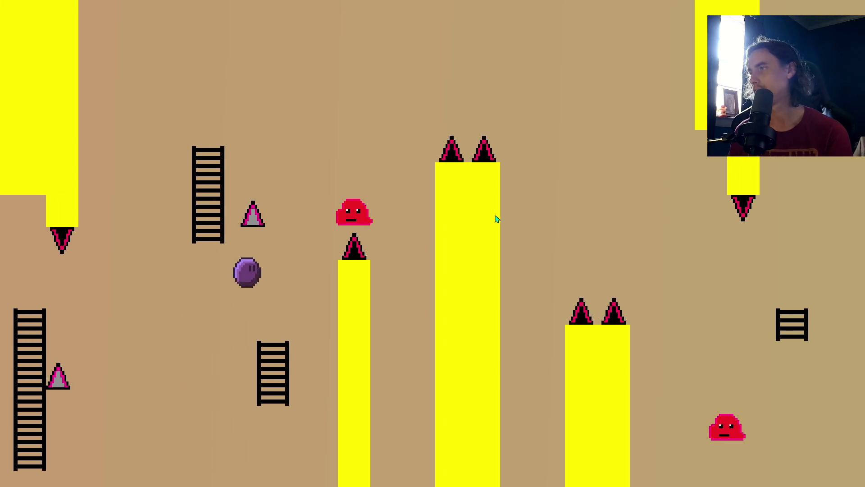
{"action": "key", "text": "space"}
{"action": "key", "text": "Right"}
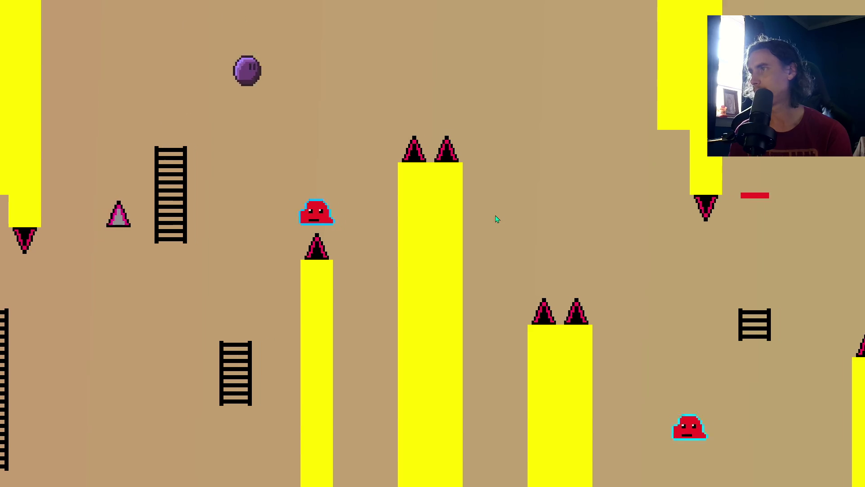
{"action": "key", "text": "space"}
{"action": "key", "text": "Right"}
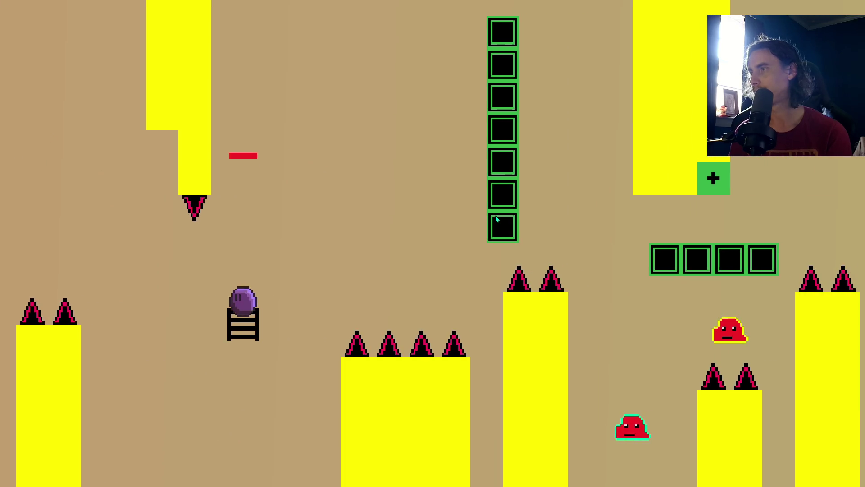
Hop off the ladder, cross the green blocks and drop onto the yellow pillar.
{"action": "key", "text": "space"}
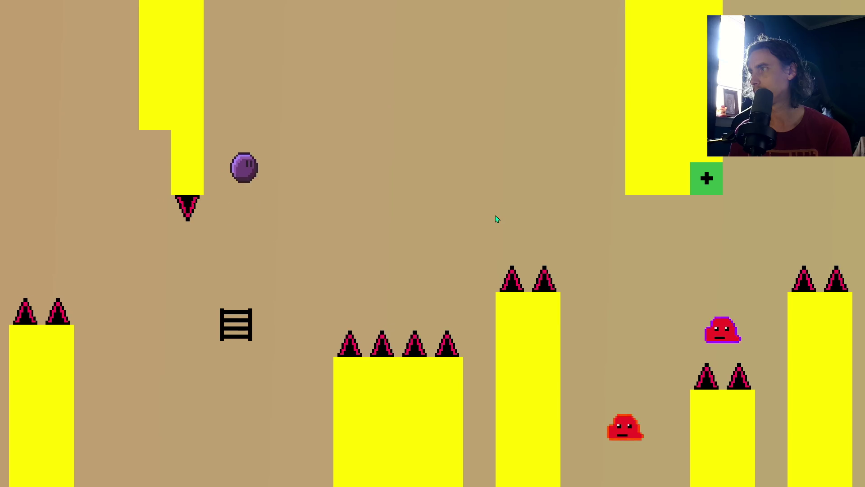
{"action": "key", "text": "space"}
{"action": "key", "text": "Right"}
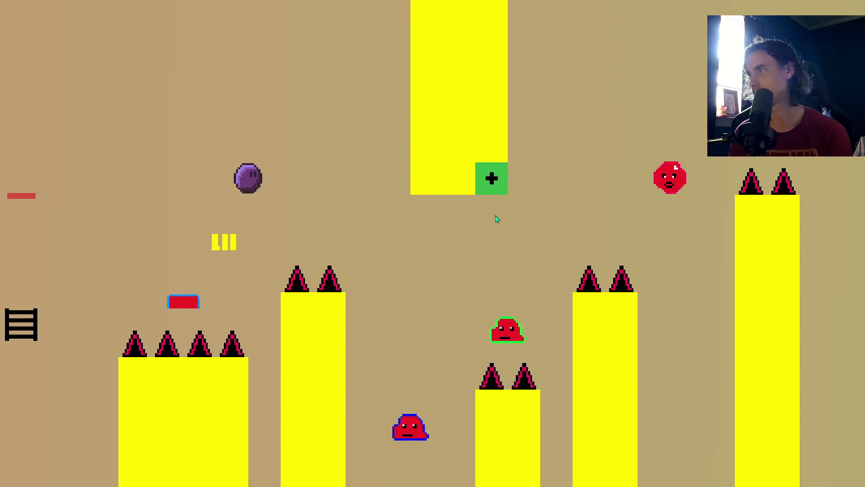
{"action": "key", "text": "space"}
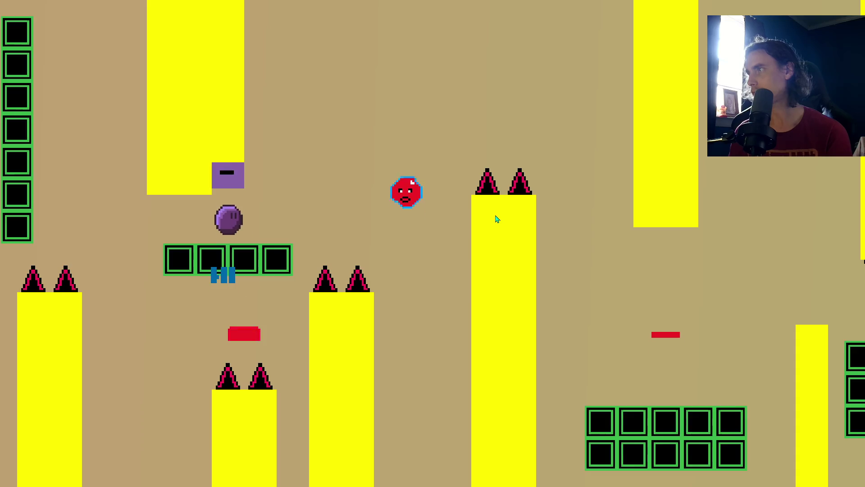
{"action": "key", "text": "Right"}
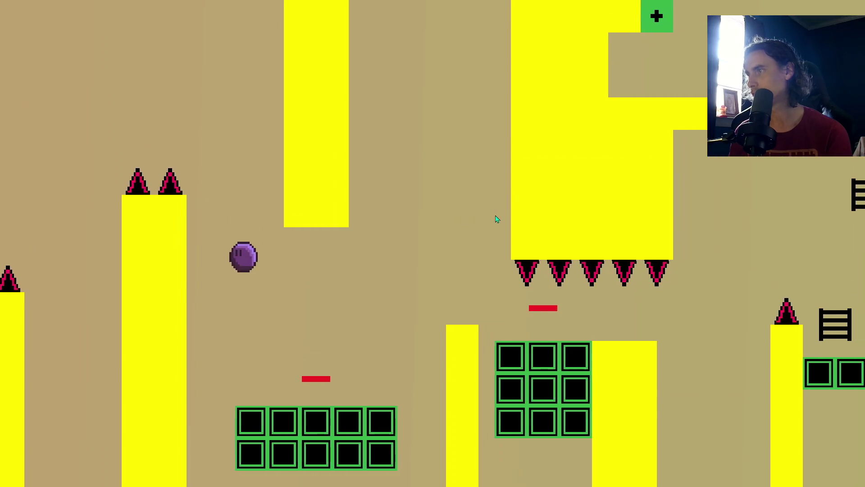
{"action": "key", "text": "space"}
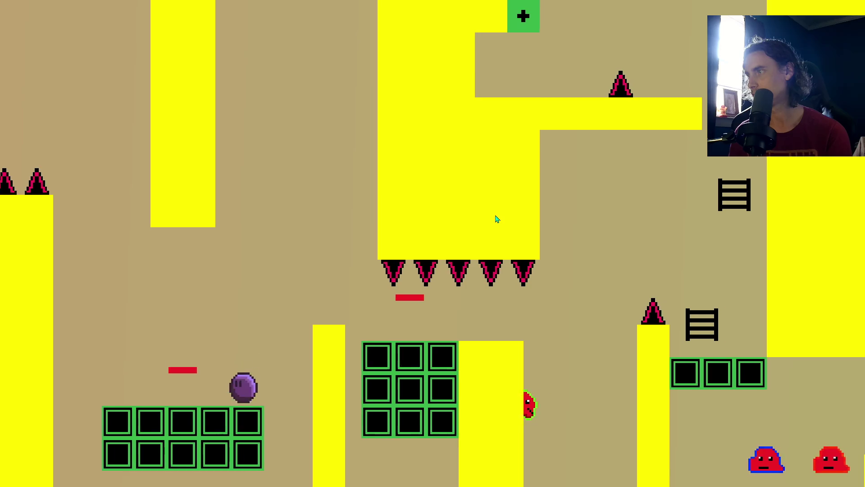
{"action": "key", "text": "Right"}
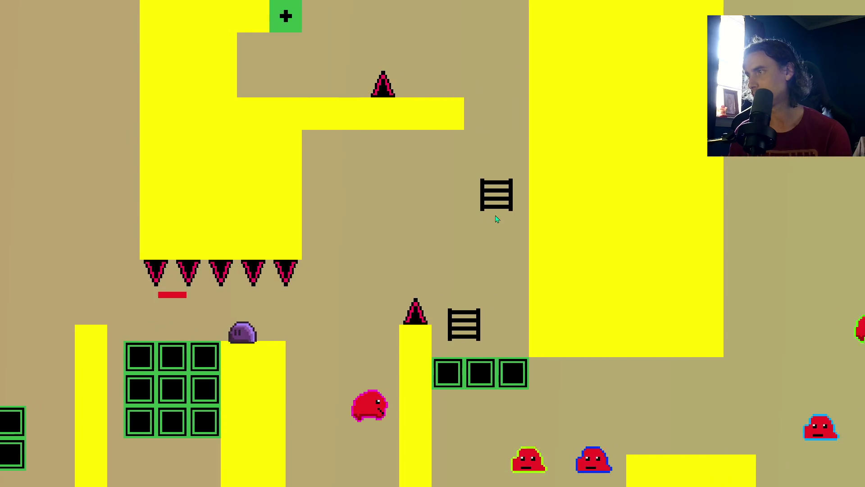
{"action": "key", "text": "space"}
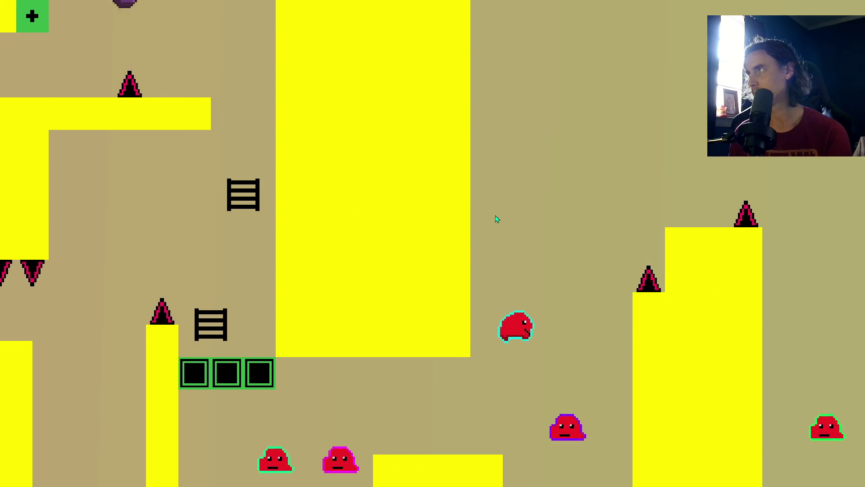
Jump between the ledges and land on top of the tall pillar past the sideways spikes.
{"action": "key", "text": "Left"}
{"action": "key", "text": "Right"}
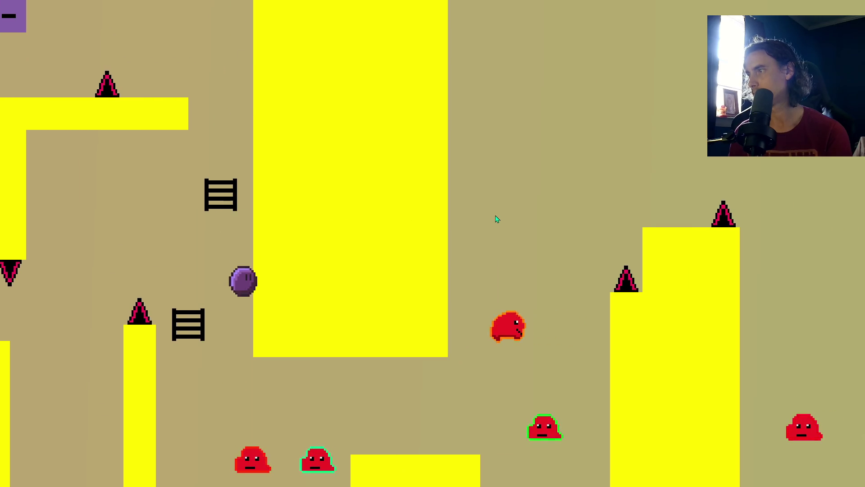
{"action": "key", "text": "space"}
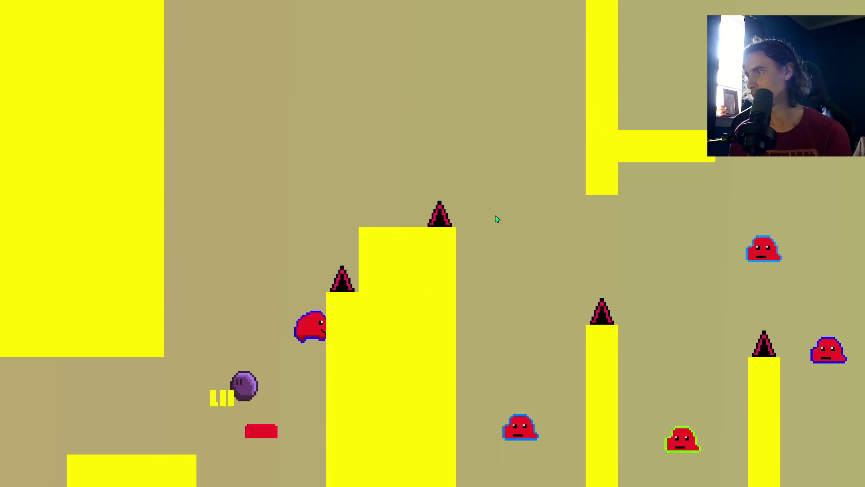
{"action": "key", "text": "space"}
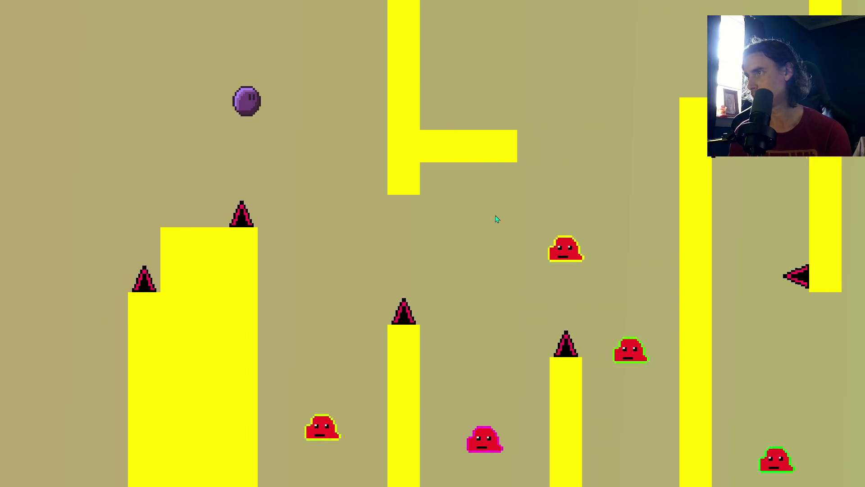
{"action": "key", "text": "space"}
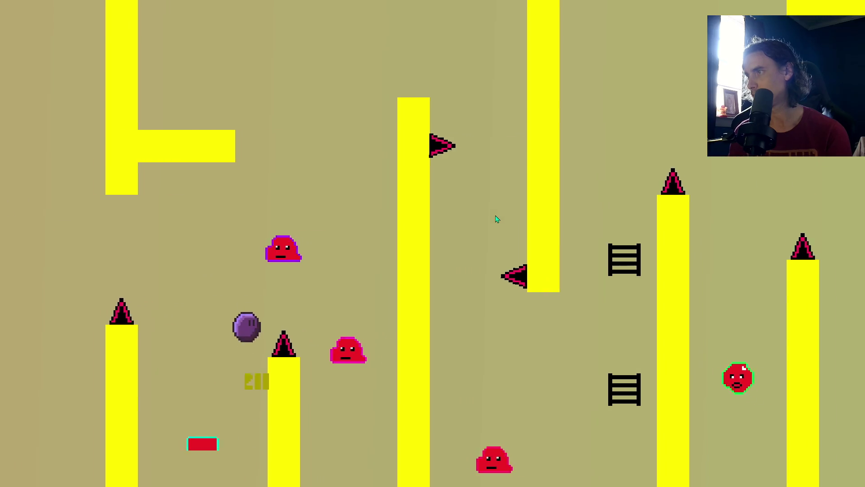
{"action": "key", "text": "space"}
{"action": "key", "text": "Left"}
{"action": "key", "text": "space"}
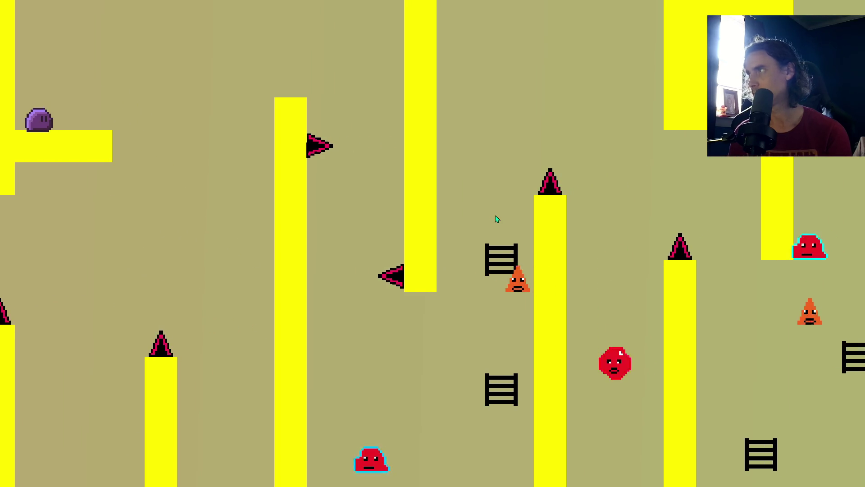
{"action": "key", "text": "space"}
{"action": "key", "text": "Right"}
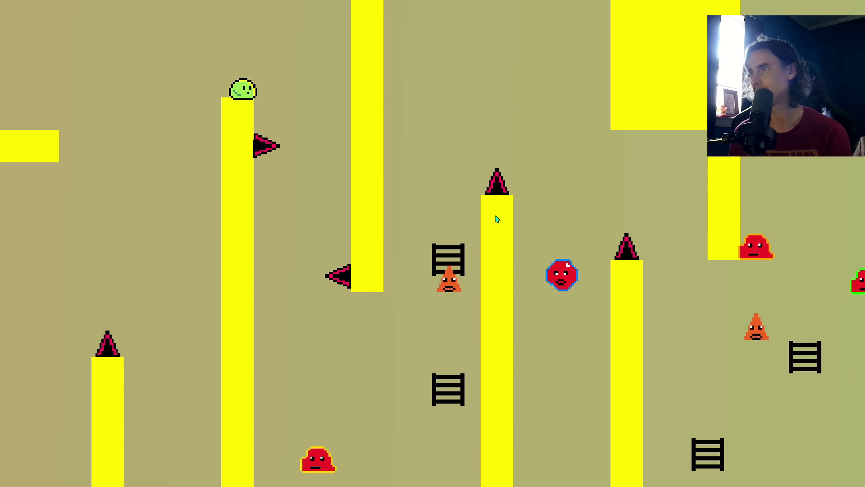
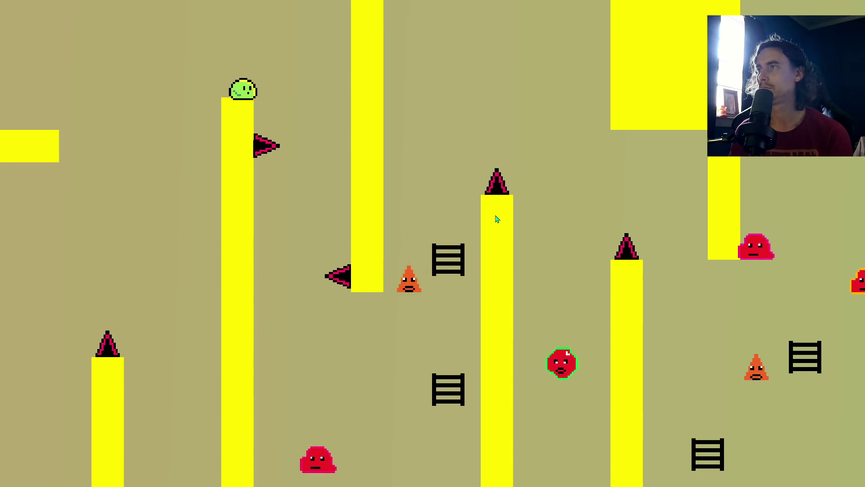
Run the player off the pillar, over the spiked steps and down and up the ladders.
{"action": "key", "text": "Right"}
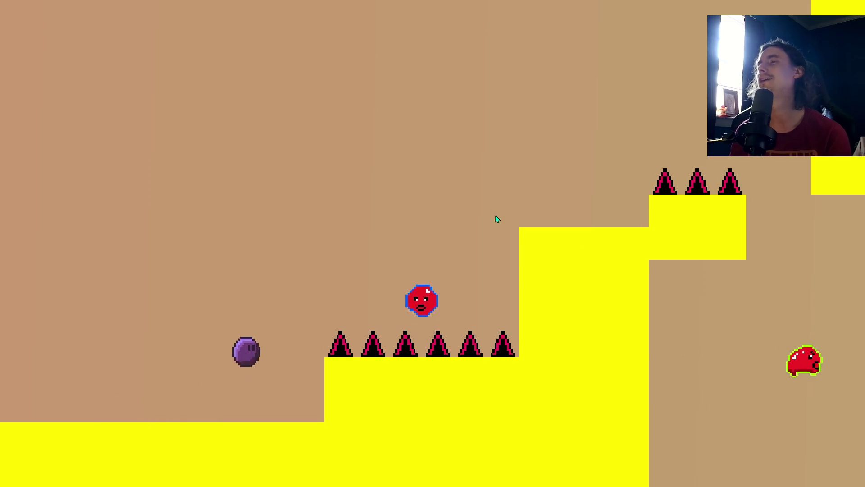
{"action": "key", "text": "Right"}
{"action": "key", "text": "Up"}
{"action": "key", "text": "Up"}
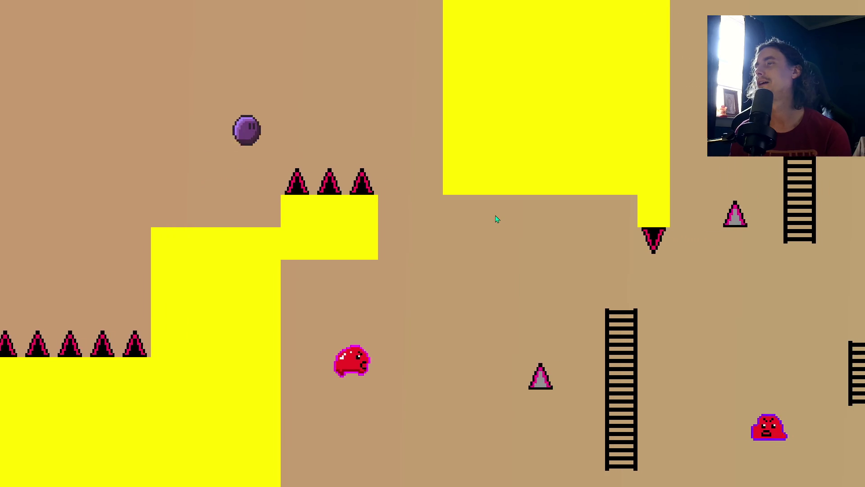
{"action": "key", "text": "Right"}
{"action": "key", "text": "Down"}
{"action": "key", "text": "Right"}
{"action": "key", "text": "Up"}
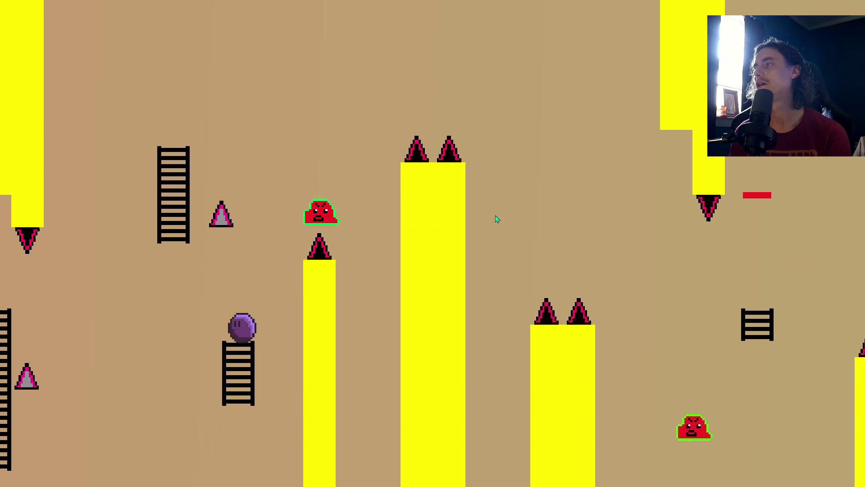
{"action": "key", "text": "Right"}
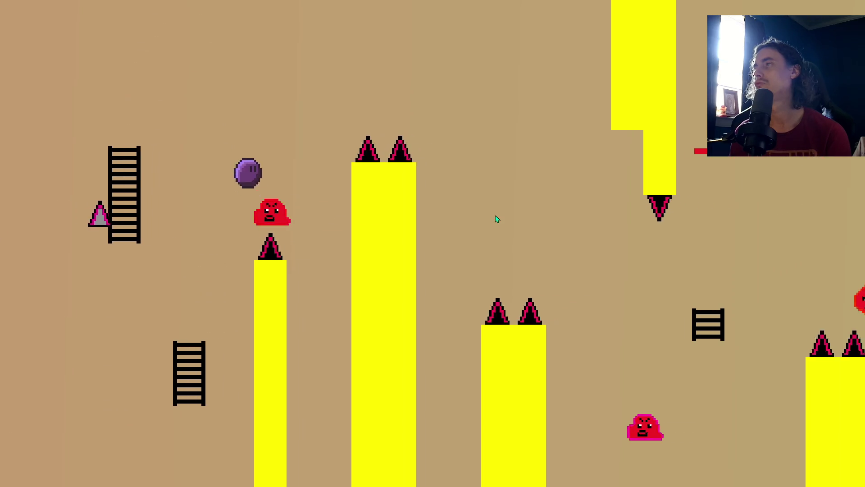
{"action": "key", "text": "Up"}
{"action": "key", "text": "Right"}
{"action": "key", "text": "Up"}
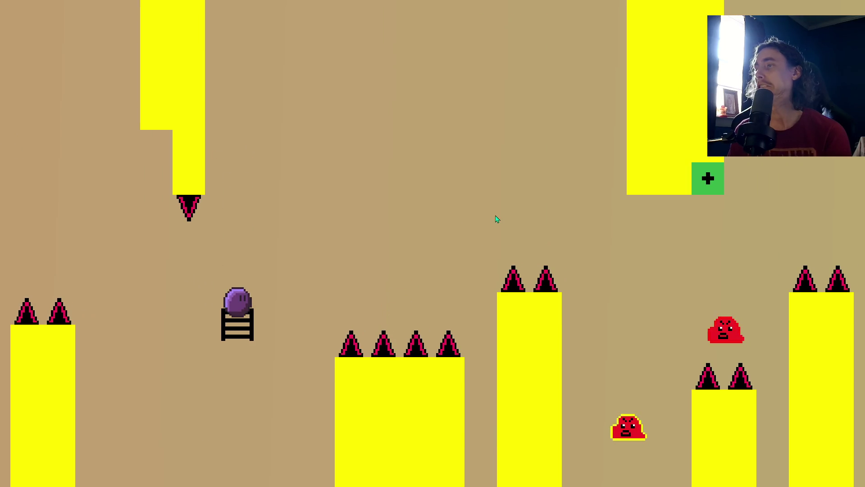
{"action": "key", "text": "Up"}
{"action": "key", "text": "Right"}
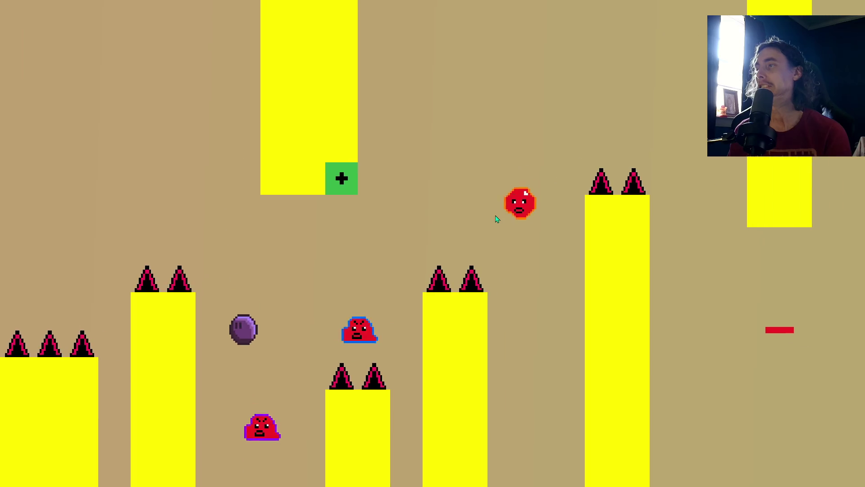
Hit the plus switch, land on a pillar and climb past the ladder top.
{"action": "key", "text": "Right"}
{"action": "key", "text": "Up"}
{"action": "key", "text": "Up"}
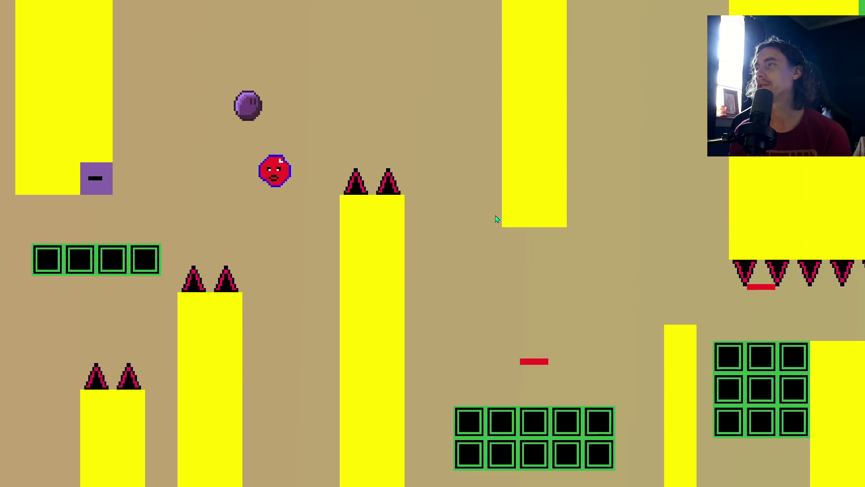
{"action": "key", "text": "Right"}
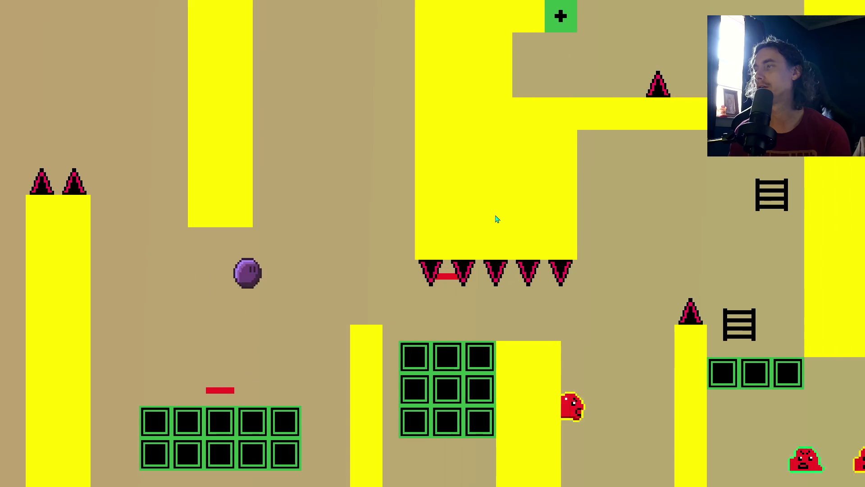
{"action": "key", "text": "Right"}
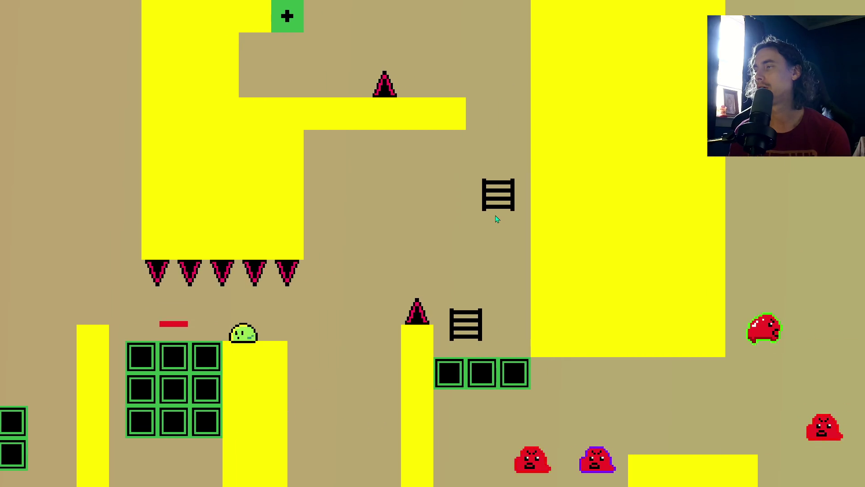
{"action": "key", "text": "Right"}
{"action": "key", "text": "Up"}
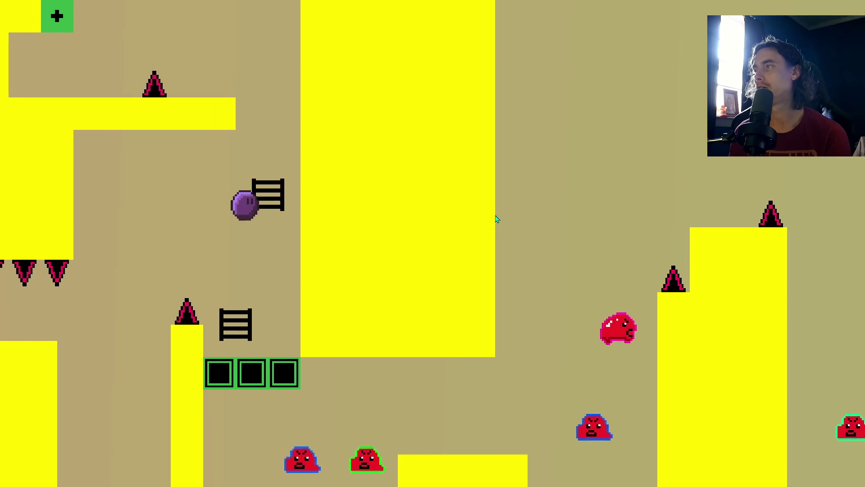
{"action": "key", "text": "Up"}
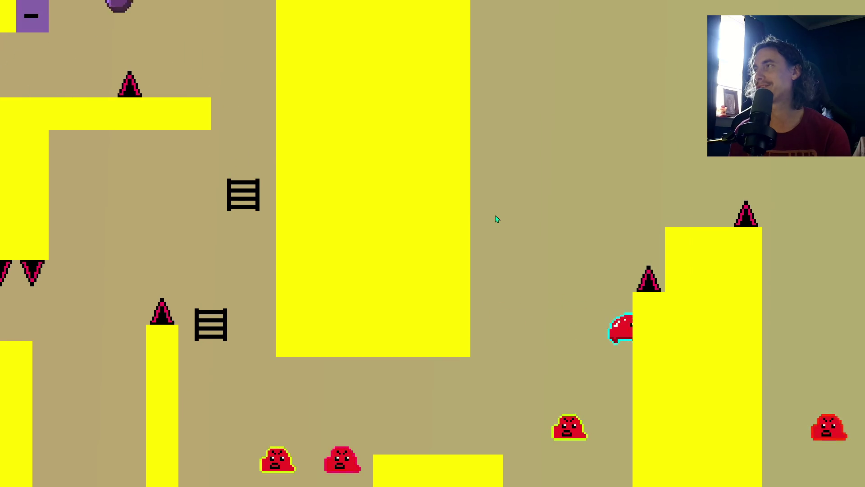
Drop to the low platform and jump over spikes and pillars up to the upper ledge.
{"action": "key", "text": "Right"}
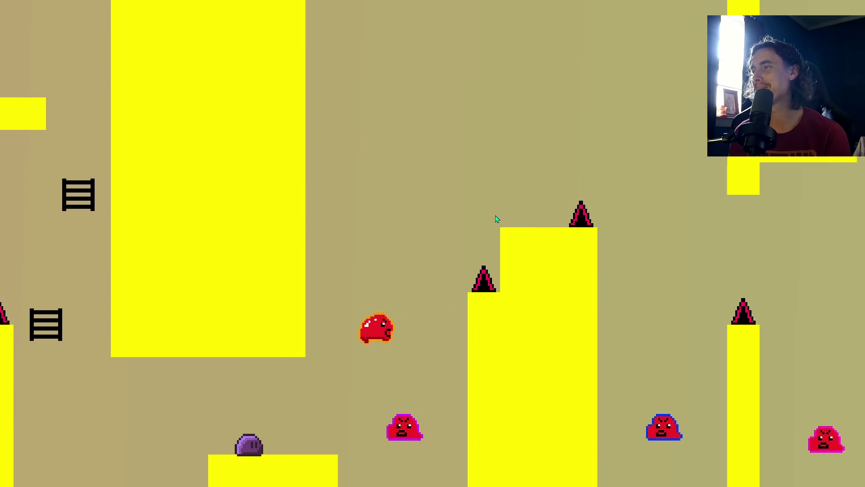
{"action": "key", "text": "Right"}
{"action": "key", "text": "Up"}
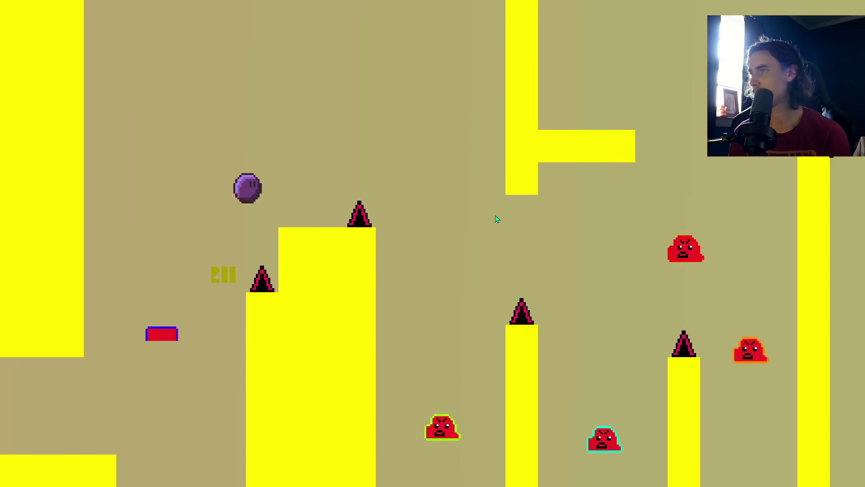
{"action": "key", "text": "Right"}
{"action": "key", "text": "Up"}
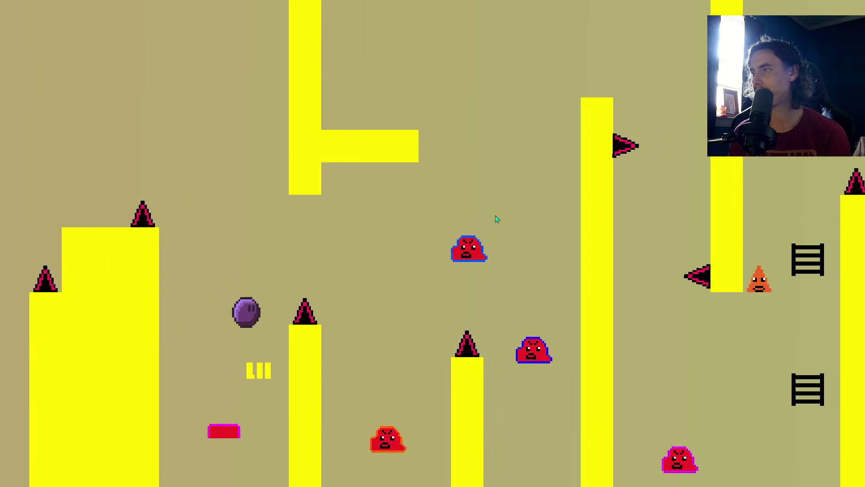
{"action": "key", "text": "Right"}
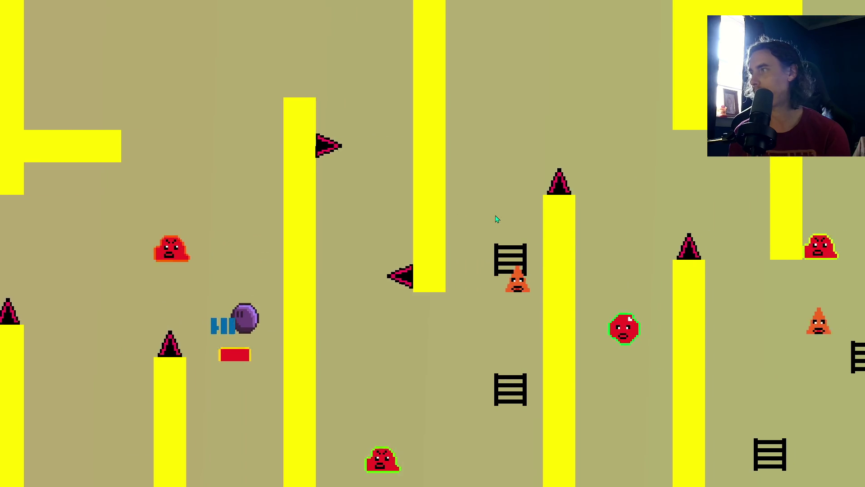
{"action": "key", "text": "Up"}
{"action": "key", "text": "Left"}
{"action": "key", "text": "Up"}
{"action": "key", "text": "Up"}
{"action": "key", "text": "Right"}
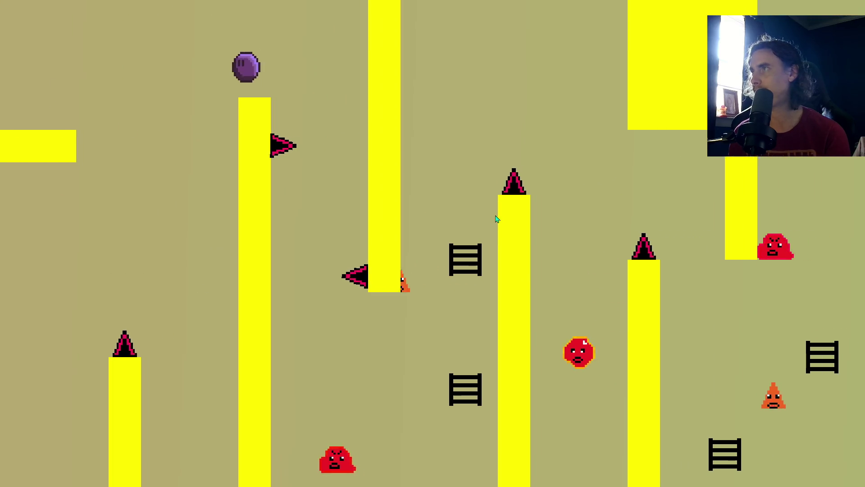
{"action": "key", "text": "Right"}
{"action": "key", "text": "Up"}
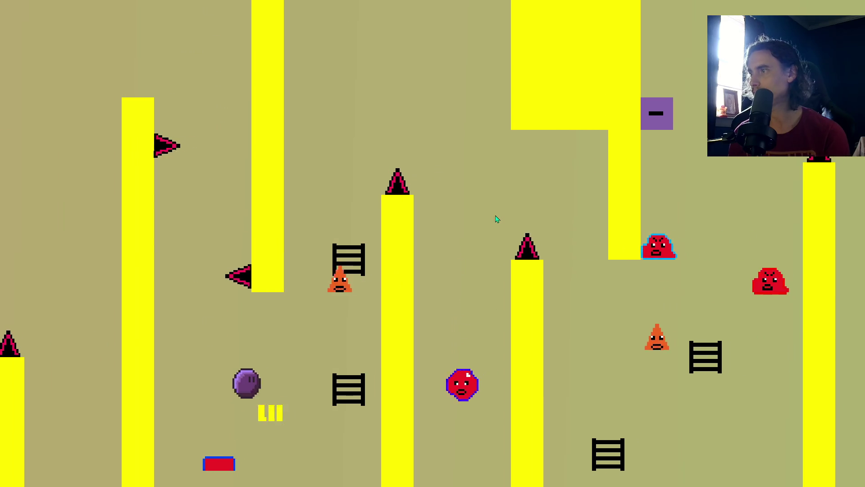
{"action": "key", "text": "Right"}
{"action": "key", "text": "Up"}
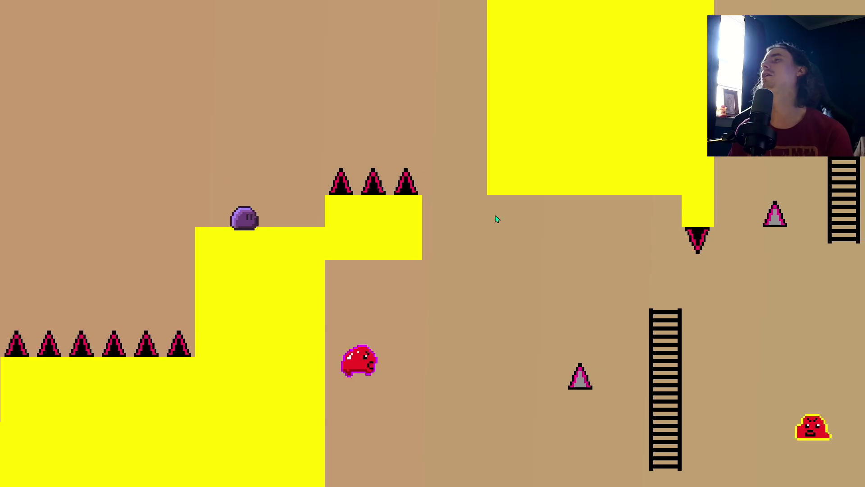
Climb down the ladder, jump across the gap and reach the next ladder top.
{"action": "key", "text": "Right"}
{"action": "key", "text": "Up"}
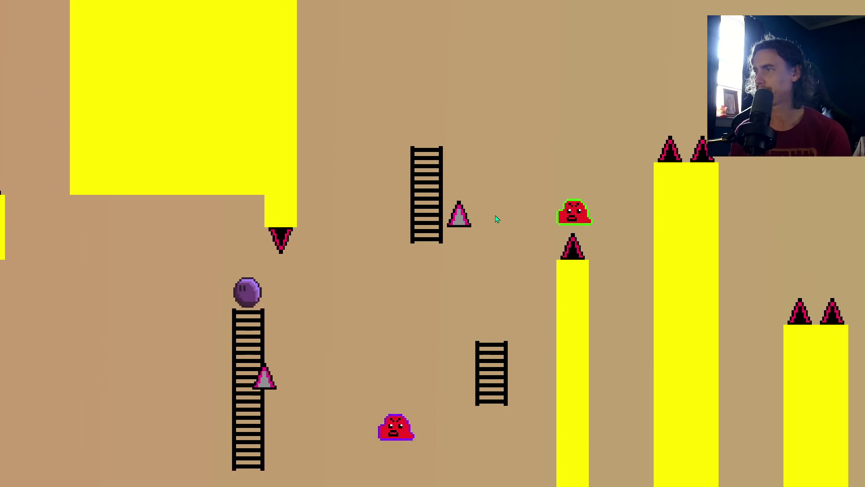
{"action": "key", "text": "Down"}
{"action": "key", "text": "Right"}
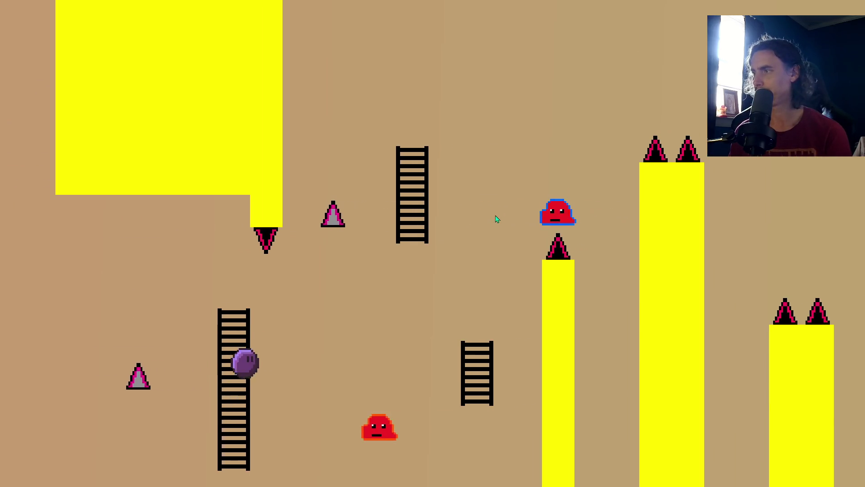
{"action": "key", "text": "Up"}
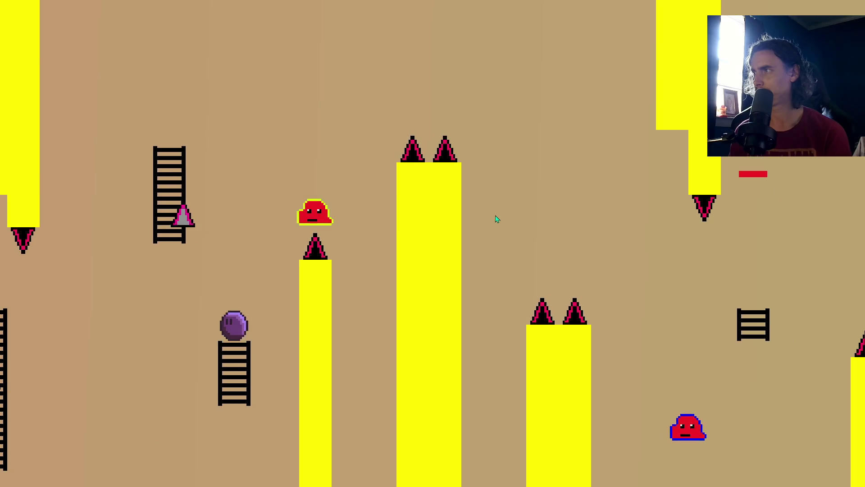
{"action": "key", "text": "Right"}
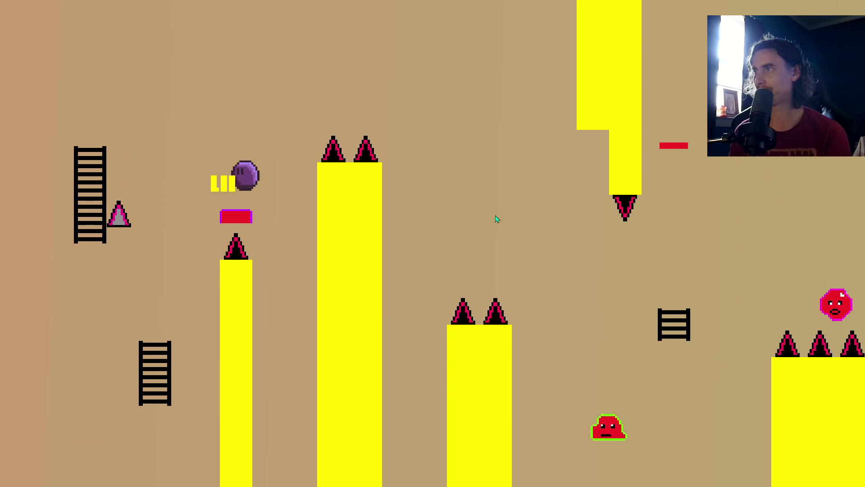
{"action": "key", "text": "Up"}
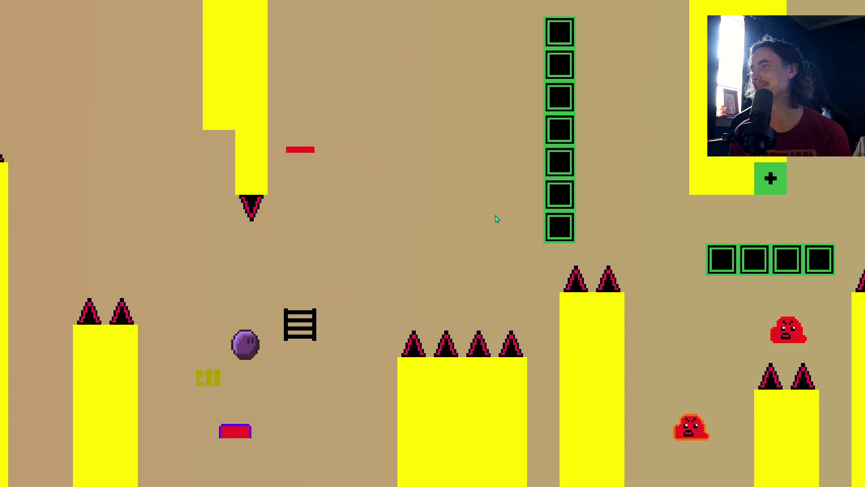
{"action": "key", "text": "Up"}
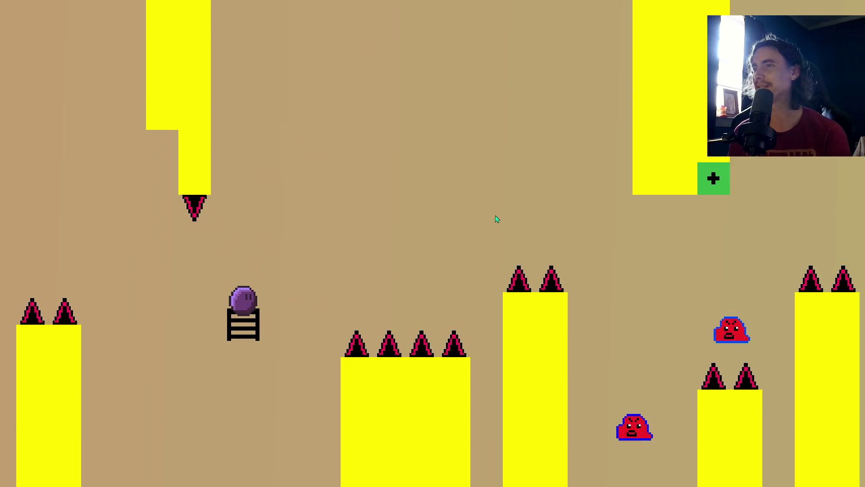
{"action": "key", "text": "Up"}
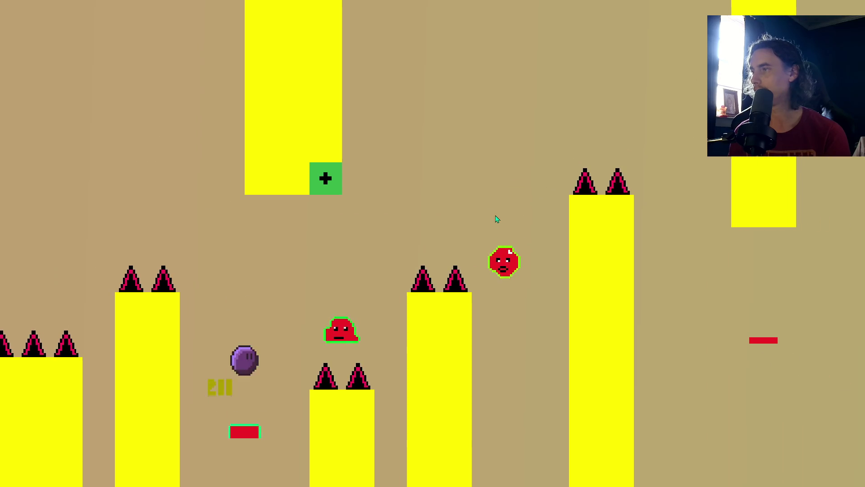
{"action": "key", "text": "Up"}
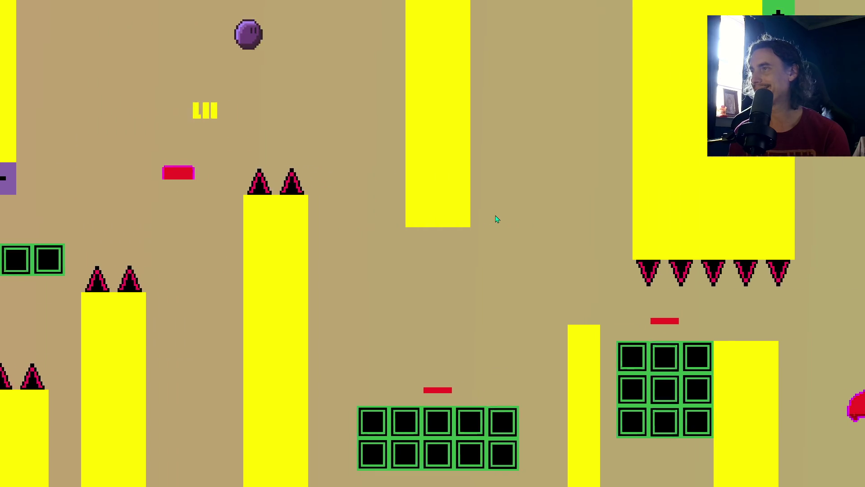
{"action": "key", "text": "Up"}
Drop onto the yellow pillar, flip the switch and land on the yellow ledge.
{"action": "key", "text": "Right"}
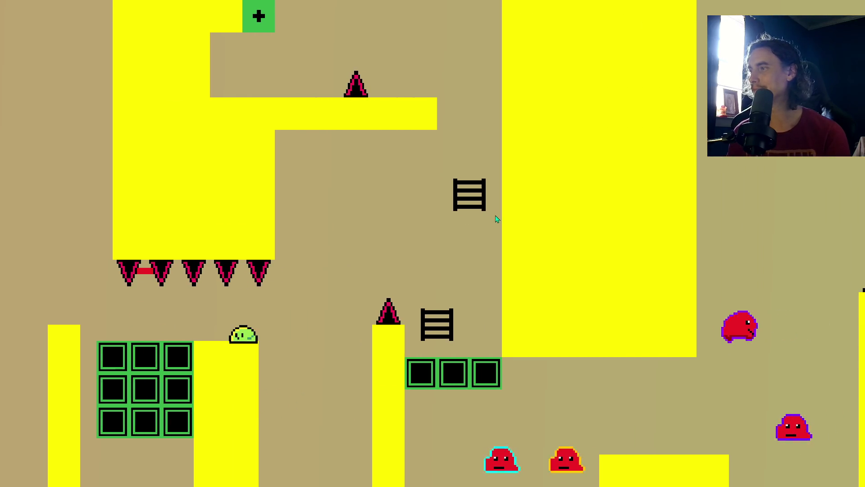
{"action": "key", "text": "Up"}
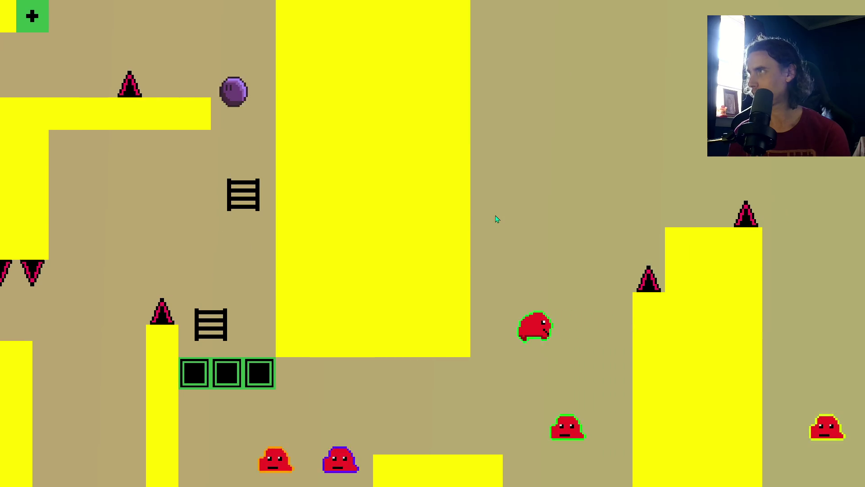
{"action": "key", "text": "Left"}
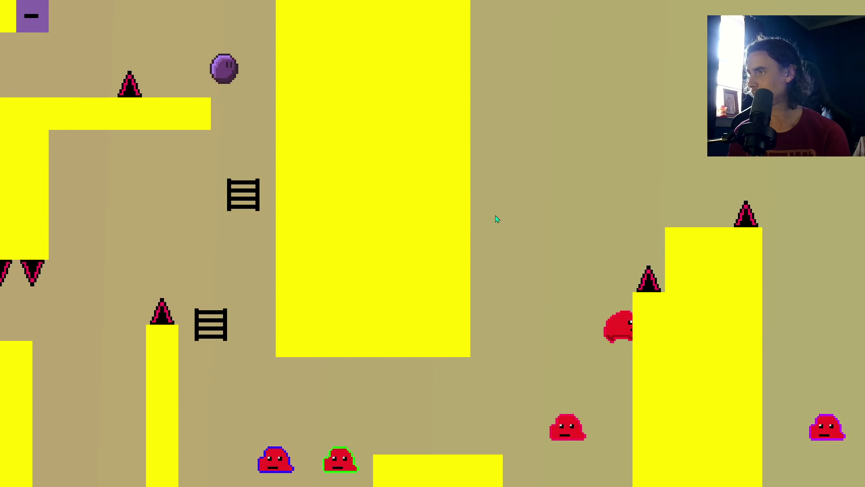
{"action": "key", "text": "Right"}
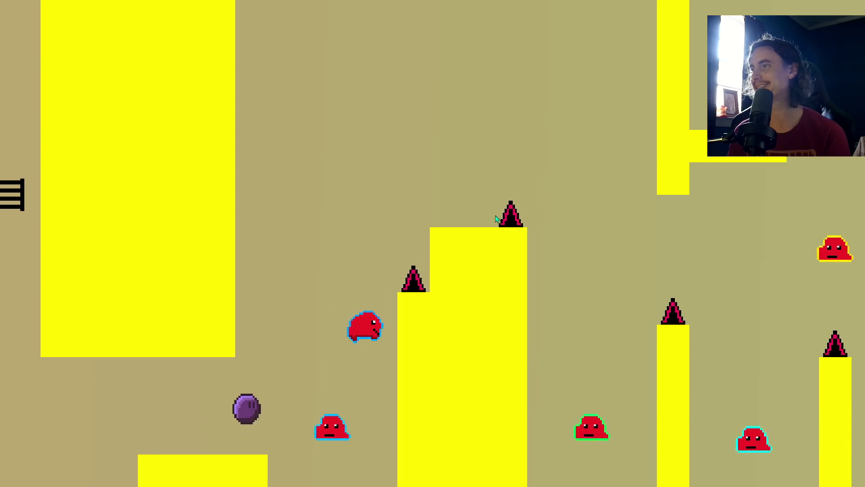
{"action": "key", "text": "Up"}
{"action": "key", "text": "Left"}
{"action": "key", "text": "Right"}
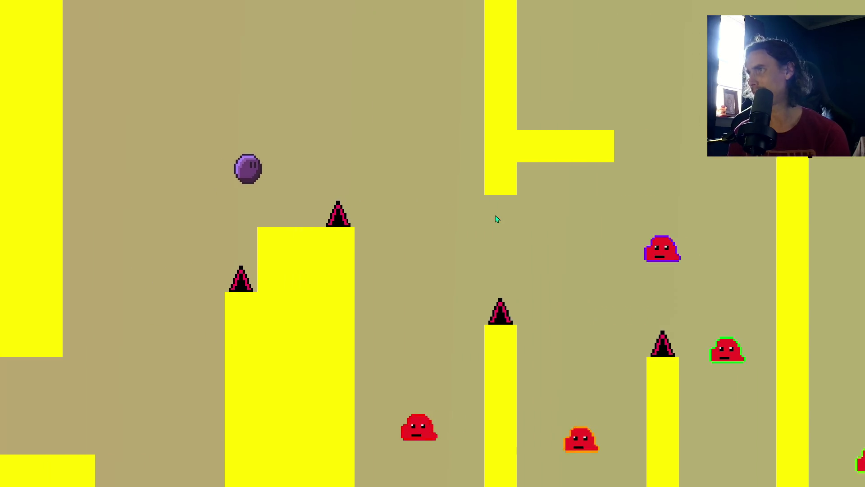
{"action": "key", "text": "Right"}
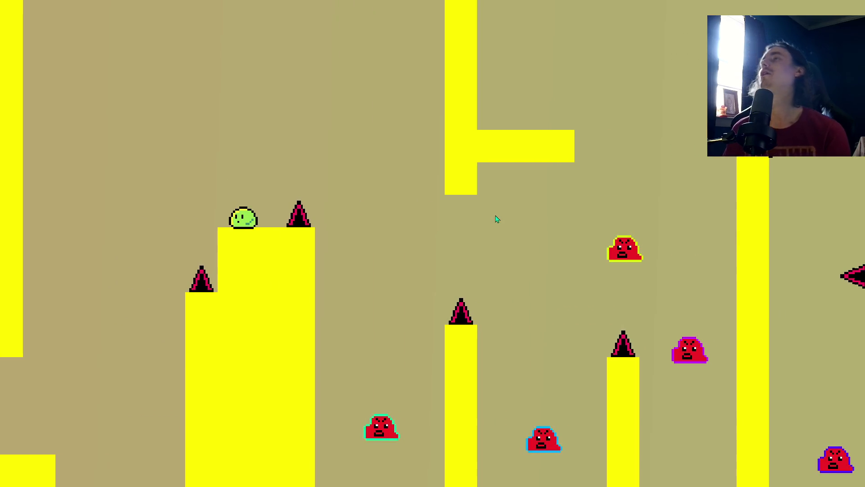
Jump through the remaining pillars down to the lower floor until the run ends.
{"action": "key", "text": "Up"}
{"action": "key", "text": "Right"}
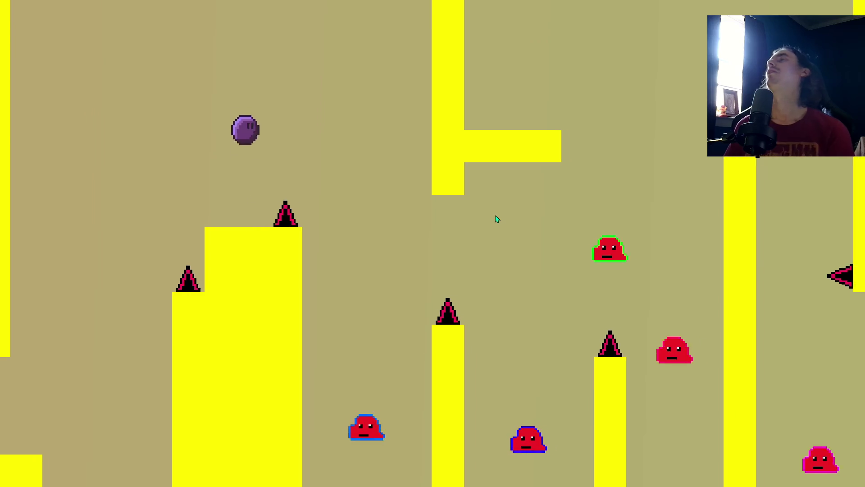
{"action": "key", "text": "Up"}
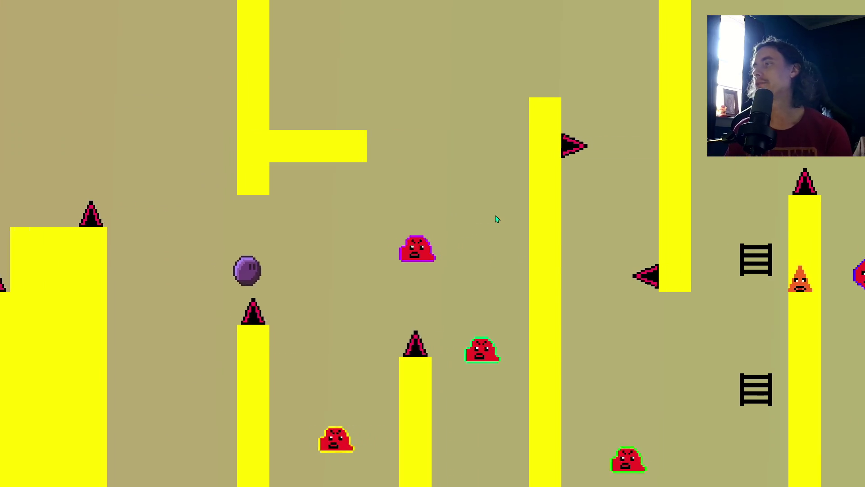
{"action": "key", "text": "Right"}
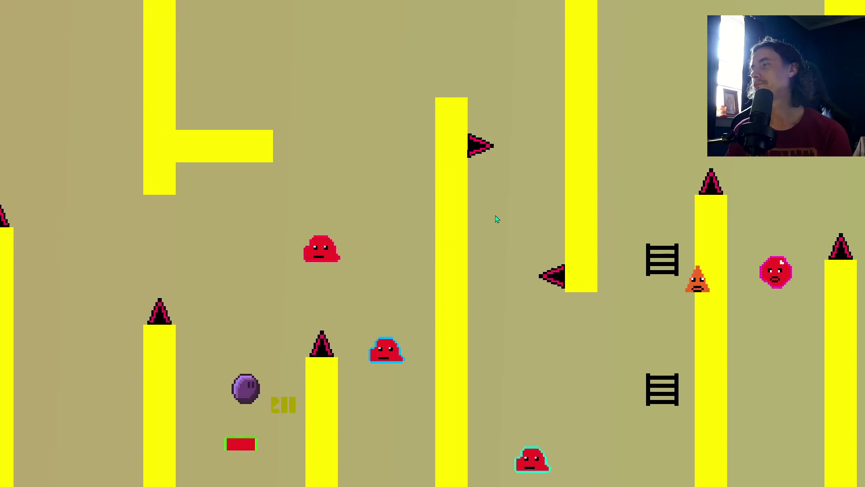
{"action": "key", "text": "Up"}
{"action": "key", "text": "Left"}
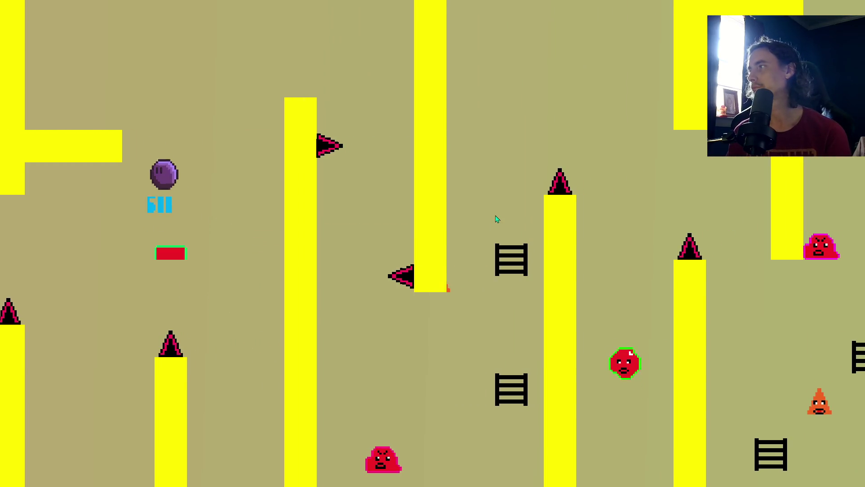
{"action": "key", "text": "Right"}
{"action": "key", "text": "Right"}
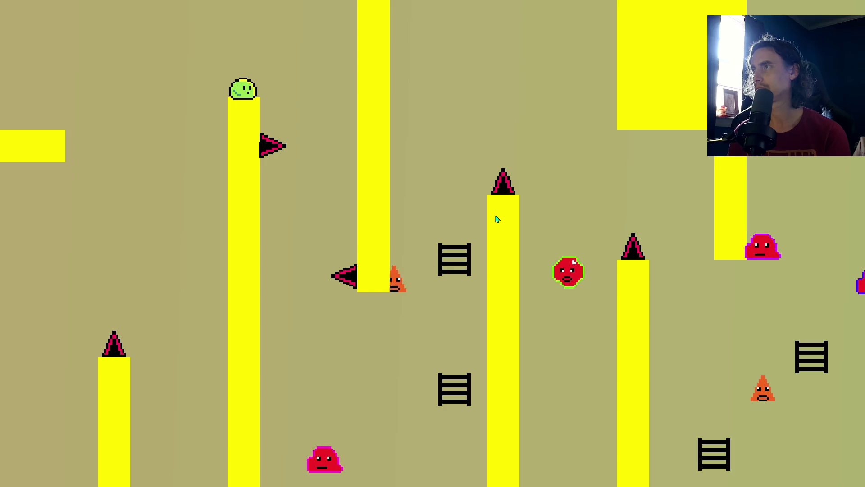
{"action": "key", "text": "Up"}
{"action": "key", "text": "Right"}
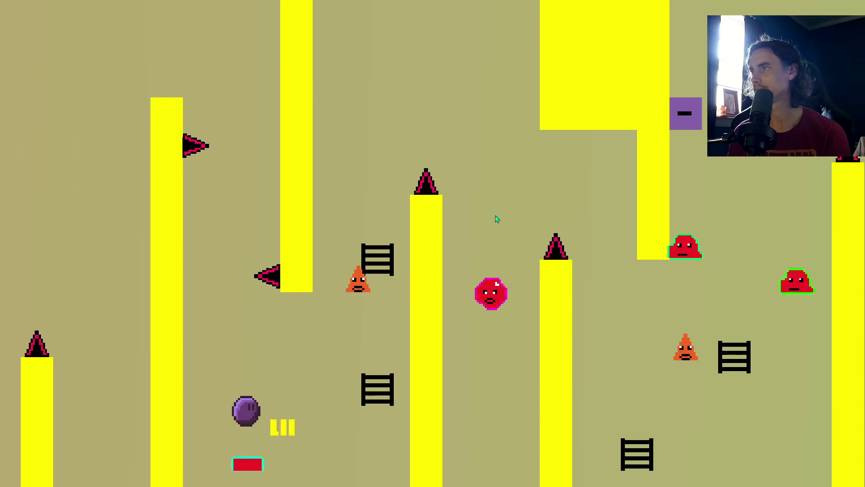
{"action": "key", "text": "Up"}
{"action": "key", "text": "Right"}
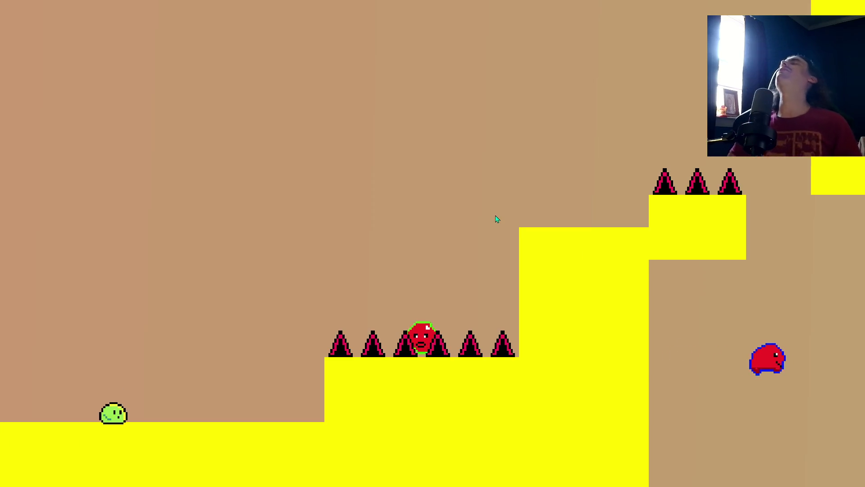
{"action": "key", "text": "Left"}
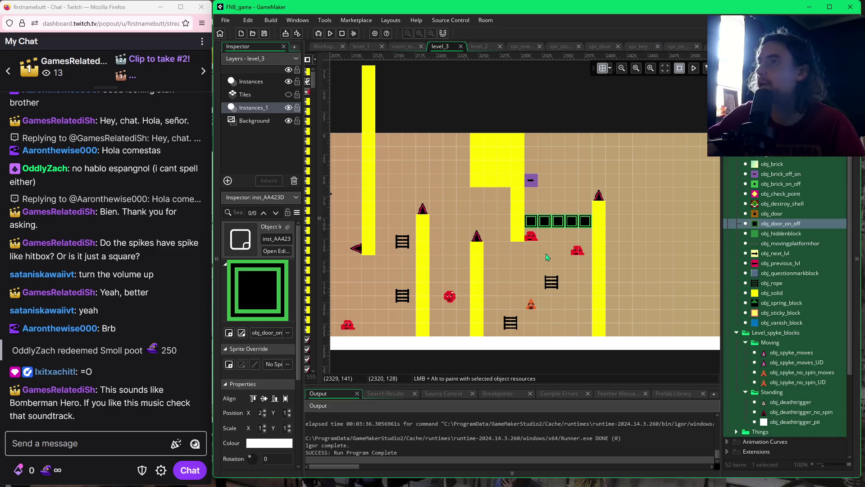
Nudge the yellow solid block at the hanging pillar's base two pixels lower.
{"action": "scroll", "coordinate": [471, 268], "scroll_direction": "left", "scroll_amount": 5}
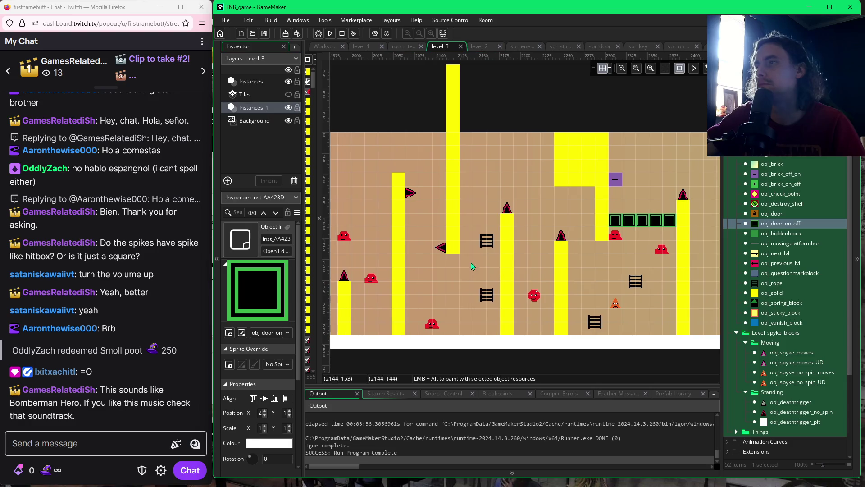
{"action": "left_click", "coordinate": [454, 250]}
{"action": "mouse_move", "coordinate": [456, 253]}
{"action": "left_mouse_down"}
{"action": "mouse_move", "coordinate": [456, 263]}
{"action": "mouse_move", "coordinate": [456, 254]}
{"action": "left_mouse_up"}
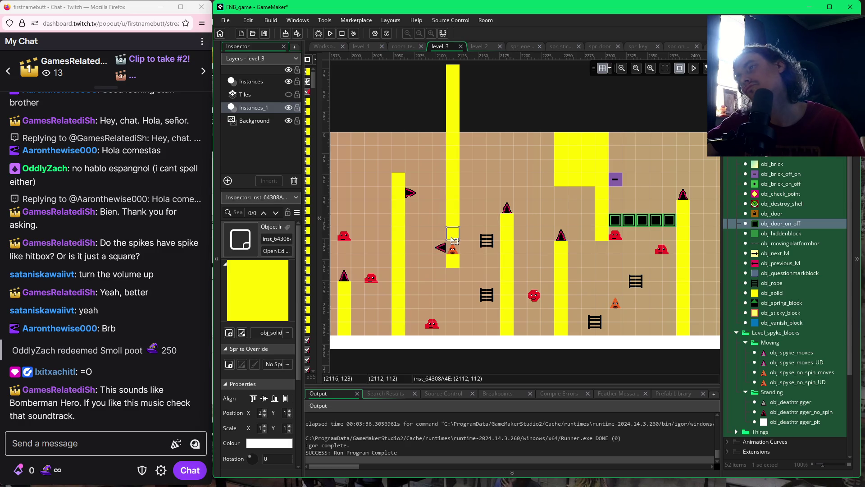
Replace the pillar's lower block with a new obj_solid instance placed at its bottom.
{"action": "key", "text": "Delete"}
{"action": "key", "text": "ctrl+z"}
{"action": "key", "text": "Delete"}
{"action": "left_click", "coordinate": [456, 252]}
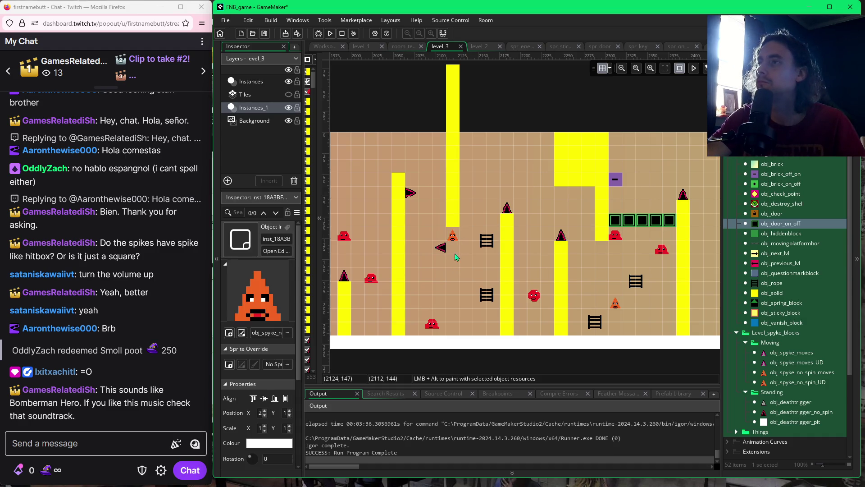
{"action": "left_click", "coordinate": [762, 294]}
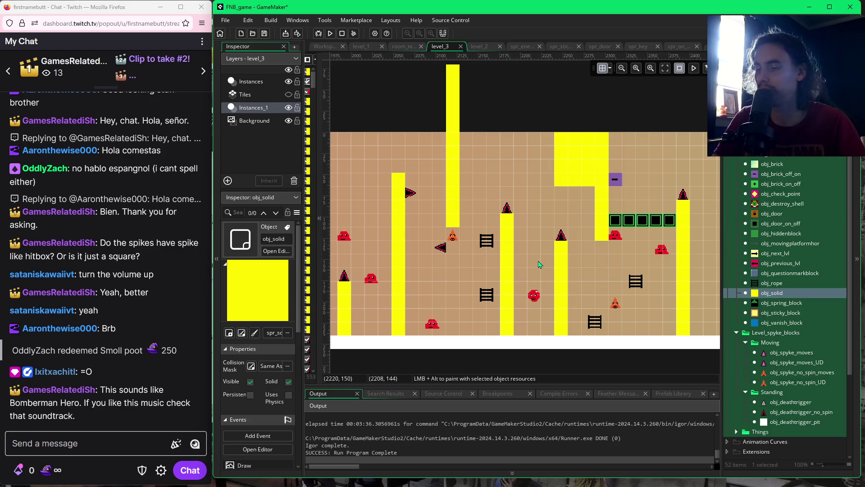
{"action": "left_click", "coordinate": [458, 246], "text": "alt"}
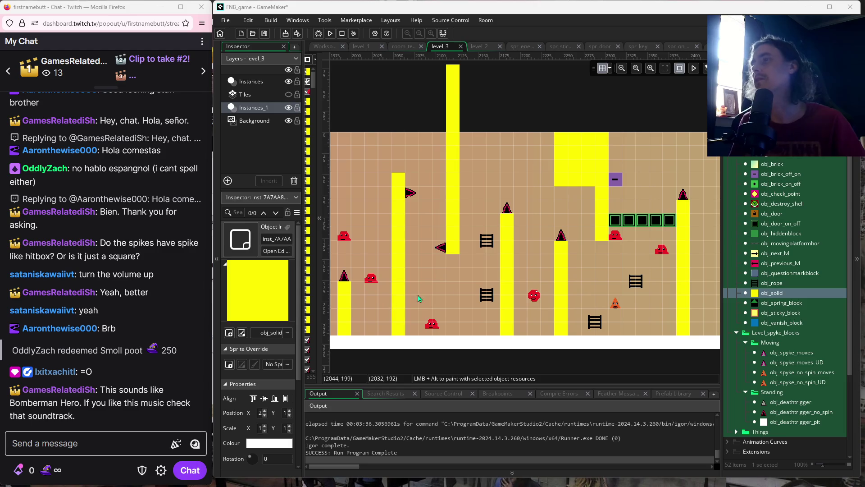
Save and test-run with F5, then delete the red enemy near level_3's right end.
{"action": "left_click", "coordinate": [453, 289]}
{"action": "key", "text": "F5"}
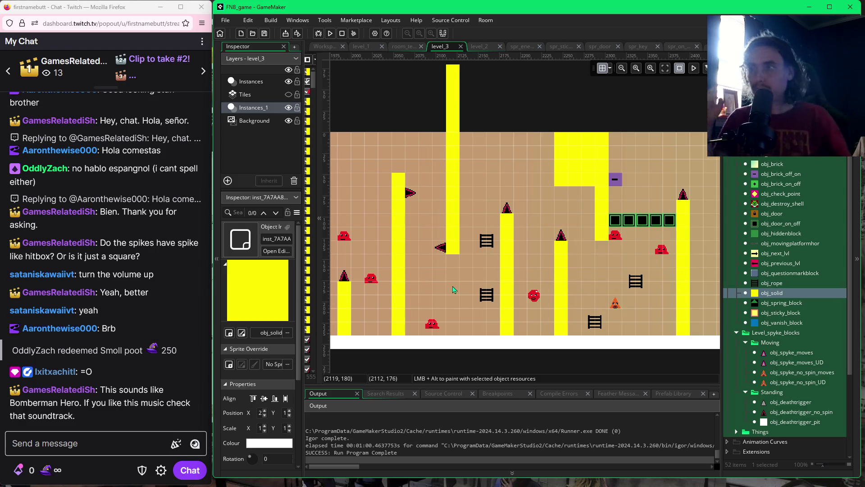
{"action": "scroll", "coordinate": [553, 296], "scroll_direction": "right", "scroll_amount": 5}
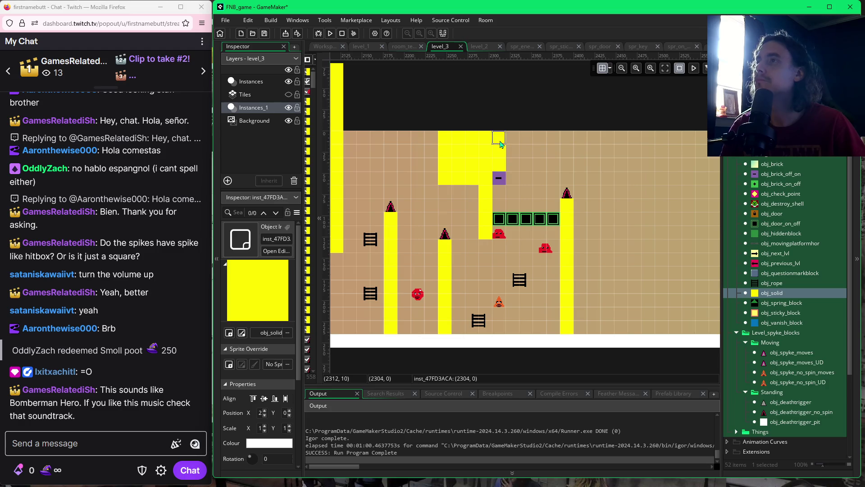
{"action": "left_click", "coordinate": [546, 250]}
{"action": "key", "text": "Delete"}
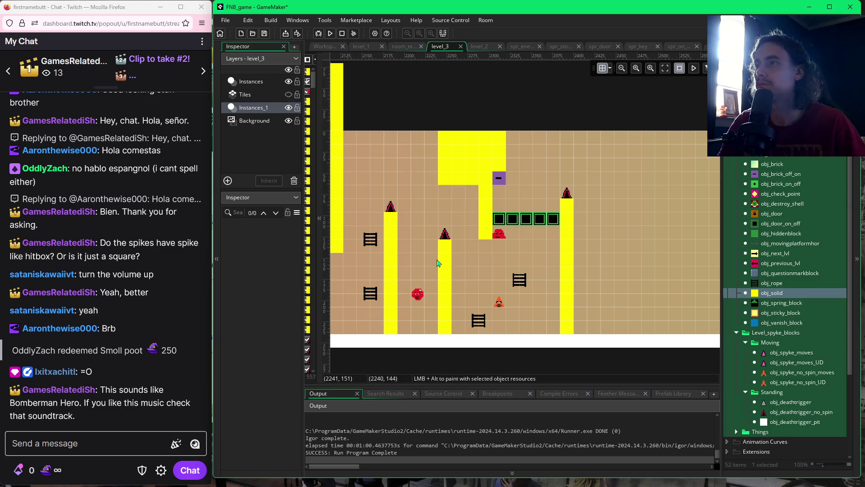
Select the spike beside the pillar, the nearby ladder and the small orange spike.
{"action": "scroll", "coordinate": [437, 263], "scroll_direction": "left", "scroll_amount": 2}
{"action": "left_click", "coordinate": [362, 254]}
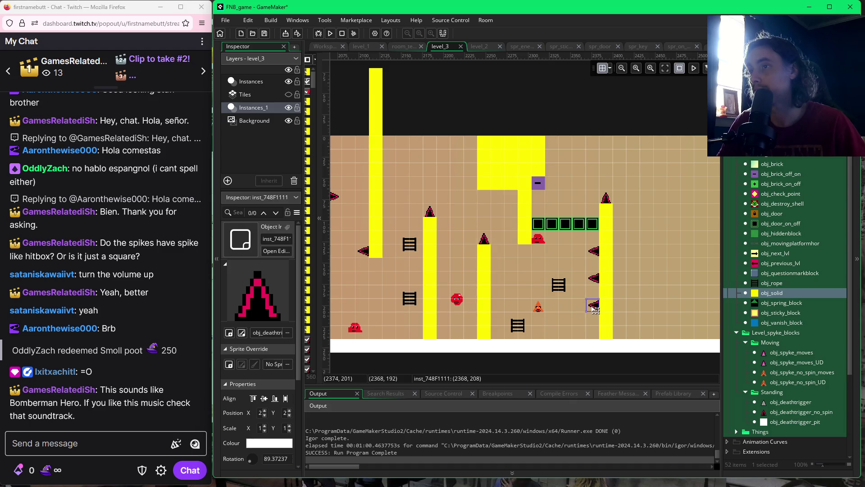
{"action": "left_click", "coordinate": [559, 291]}
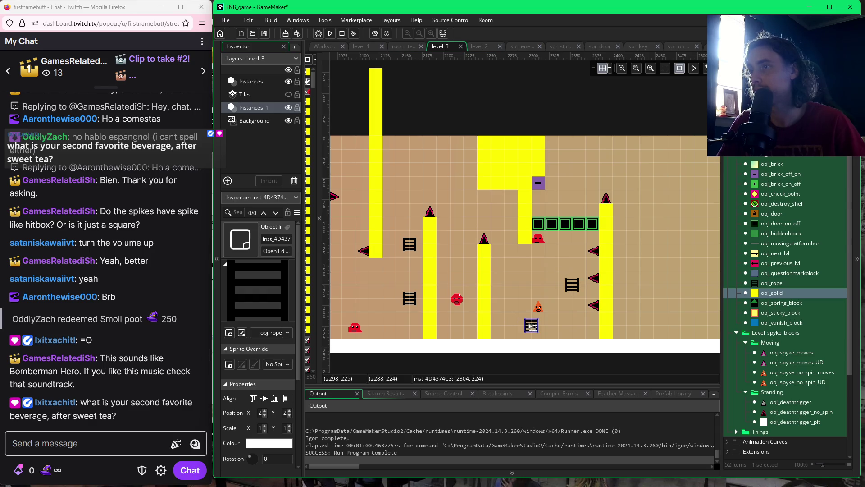
{"action": "left_click", "coordinate": [541, 308]}
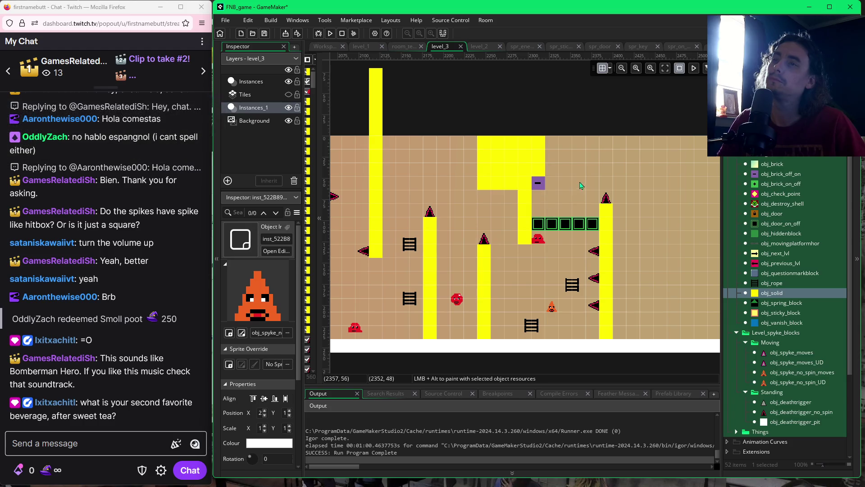
{"action": "scroll", "coordinate": [586, 226], "scroll_direction": "right", "scroll_amount": 10}
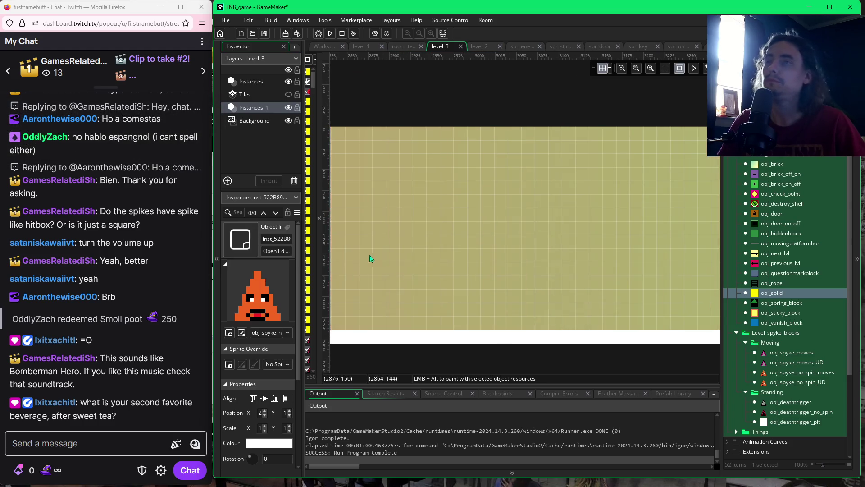
{"action": "scroll", "coordinate": [522, 256], "scroll_direction": "down", "scroll_amount": 5}
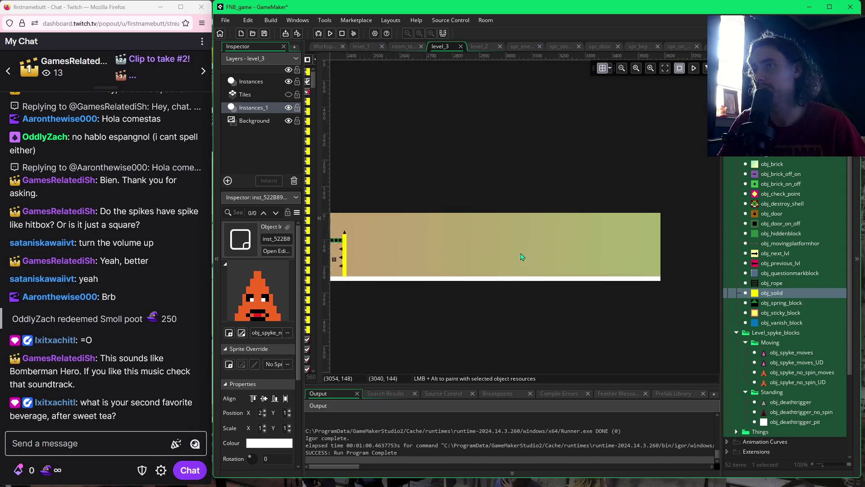
{"action": "scroll", "coordinate": [556, 258], "scroll_direction": "left", "scroll_amount": 5}
{"action": "scroll", "coordinate": [481, 258], "scroll_direction": "left", "scroll_amount": 20}
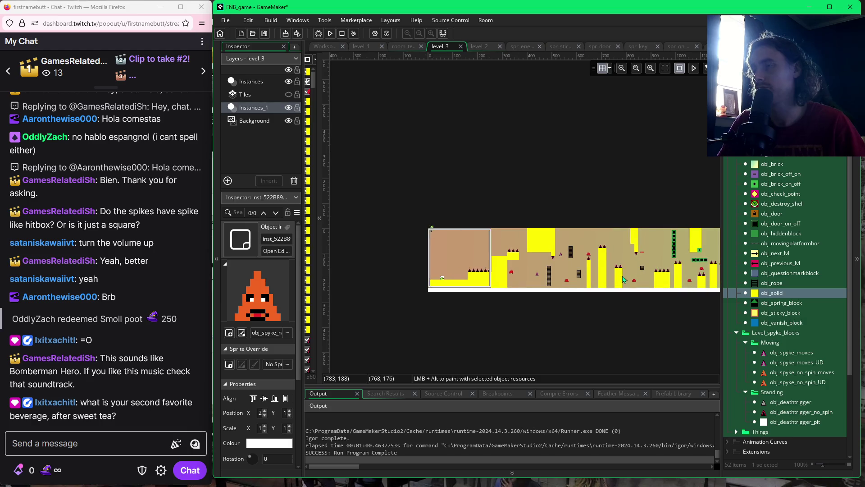
{"action": "scroll", "coordinate": [623, 279], "scroll_direction": "right", "scroll_amount": 6}
{"action": "scroll", "coordinate": [659, 275], "scroll_direction": "right", "scroll_amount": 20}
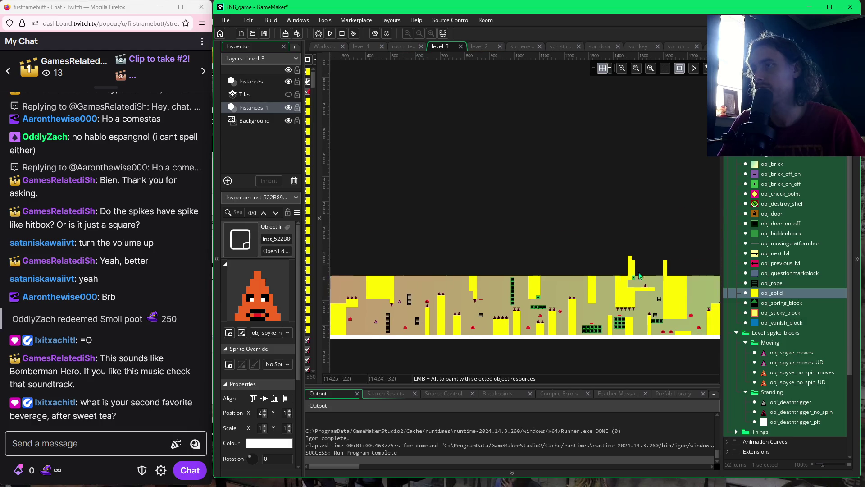
{"action": "scroll", "coordinate": [540, 268], "scroll_direction": "up", "scroll_amount": 3}
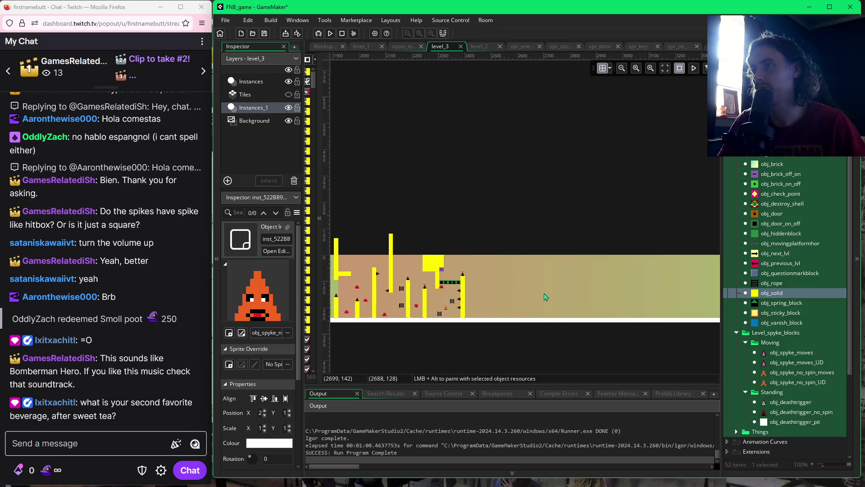
{"action": "scroll", "coordinate": [542, 288], "scroll_direction": "down", "scroll_amount": 2}
{"action": "scroll", "coordinate": [543, 286], "scroll_direction": "up", "scroll_amount": 2}
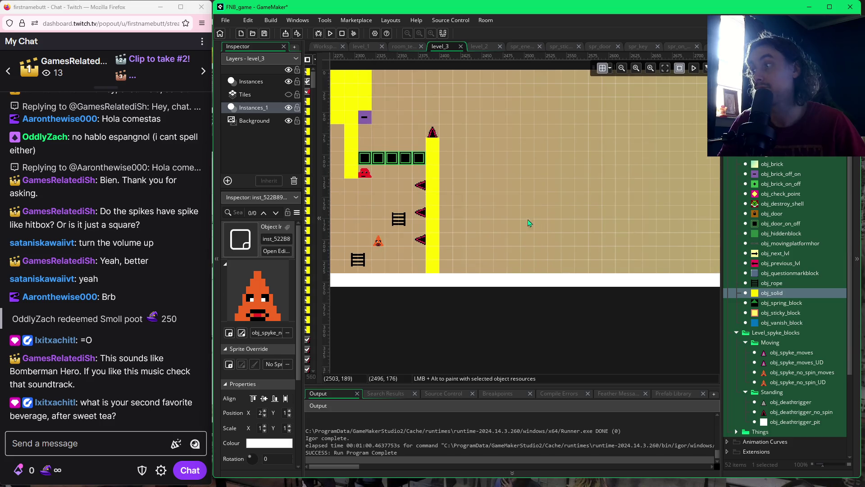
{"action": "scroll", "coordinate": [546, 266], "scroll_direction": "up", "scroll_amount": 1}
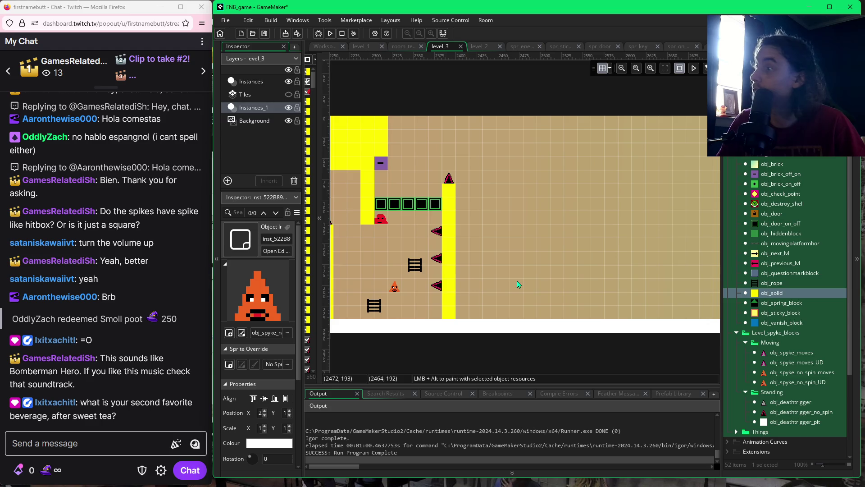
{"action": "left_click_drag", "start_coordinate": [521, 284], "coordinate": [565, 287]}
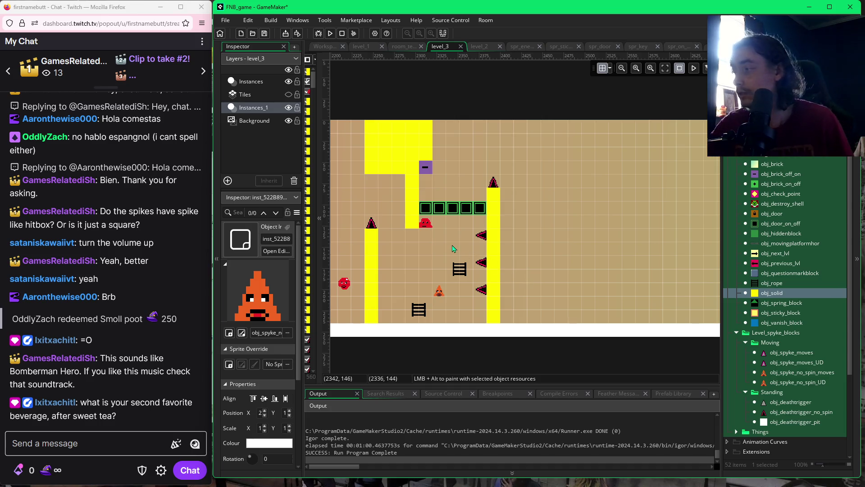
{"action": "key", "text": "F5"}
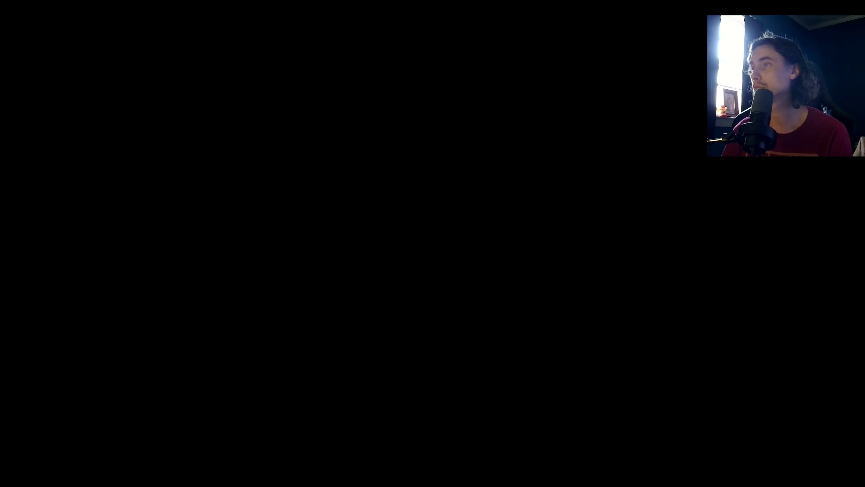
Climb down and across the opening ladders of level_3.
{"action": "key", "text": "Right"}
{"action": "key", "text": "Down"}
{"action": "key", "text": "Right"}
{"action": "key", "text": "space"}
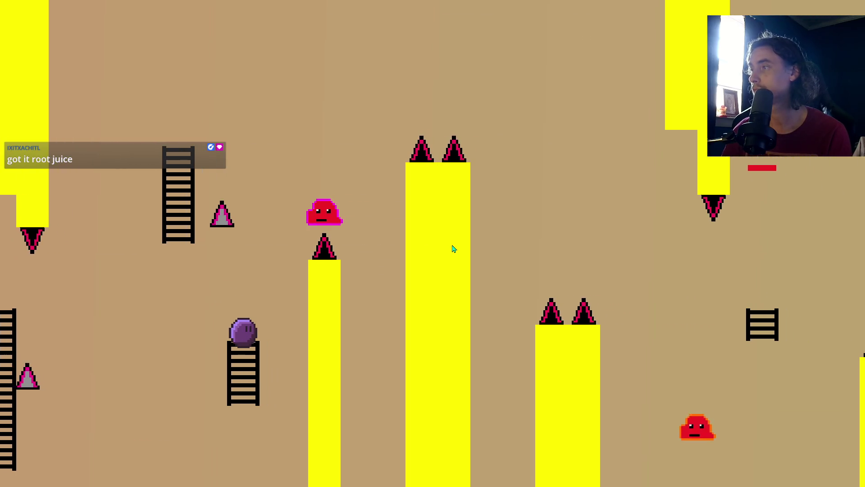
{"action": "key", "text": "space"}
{"action": "key", "text": "Left"}
{"action": "key", "text": "space"}
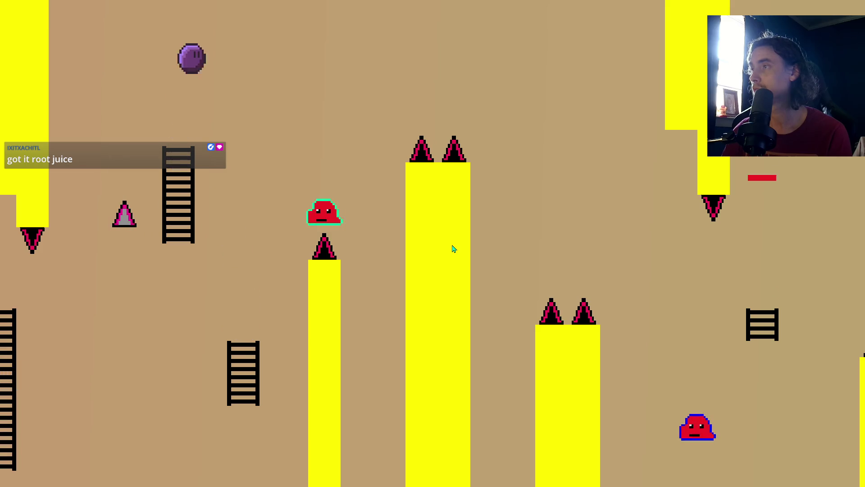
{"action": "key", "text": "Right"}
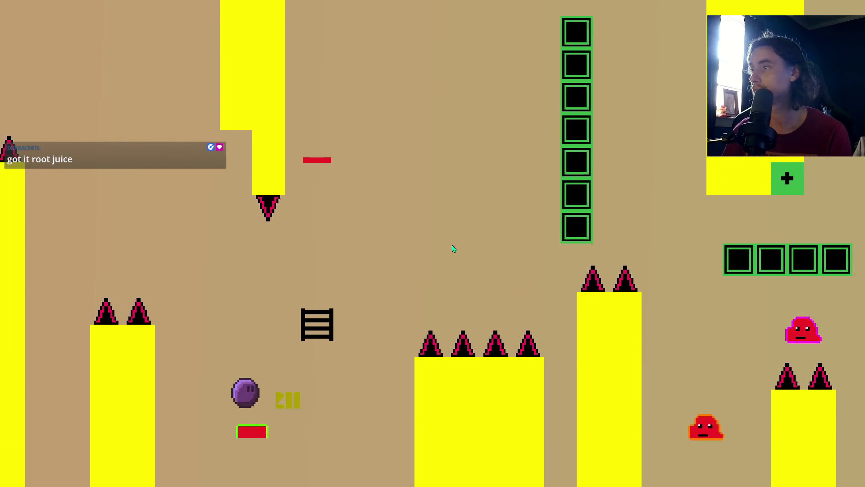
{"action": "key", "text": "Right"}
{"action": "key", "text": "space"}
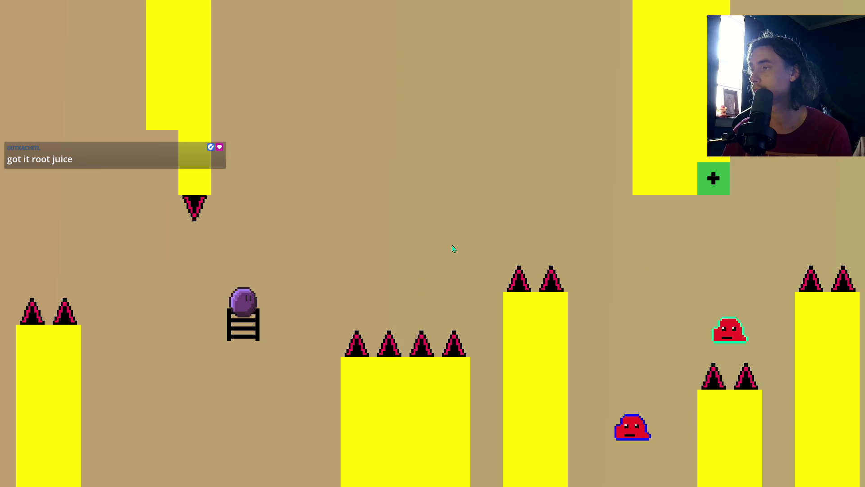
{"action": "key", "text": "space"}
{"action": "key", "text": "Right"}
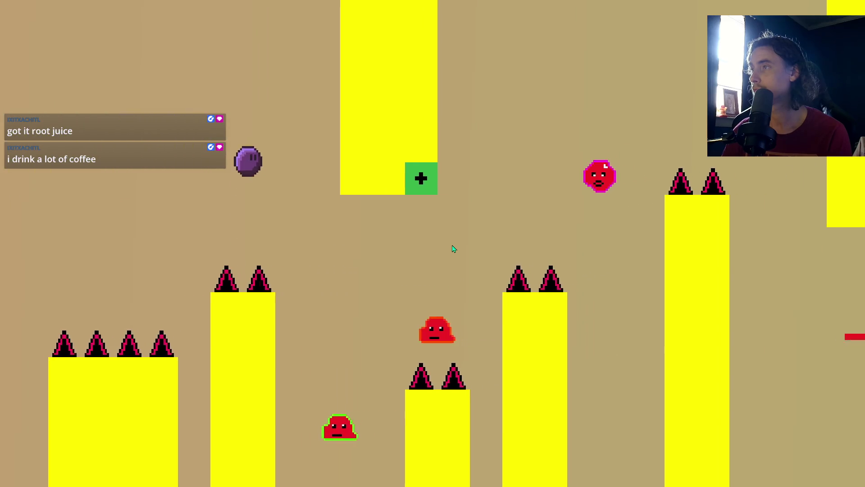
Jump the spikes onto the yellow pillar and green blocks, then reach the upper ledge.
{"action": "key", "text": "Right"}
{"action": "key", "text": "space"}
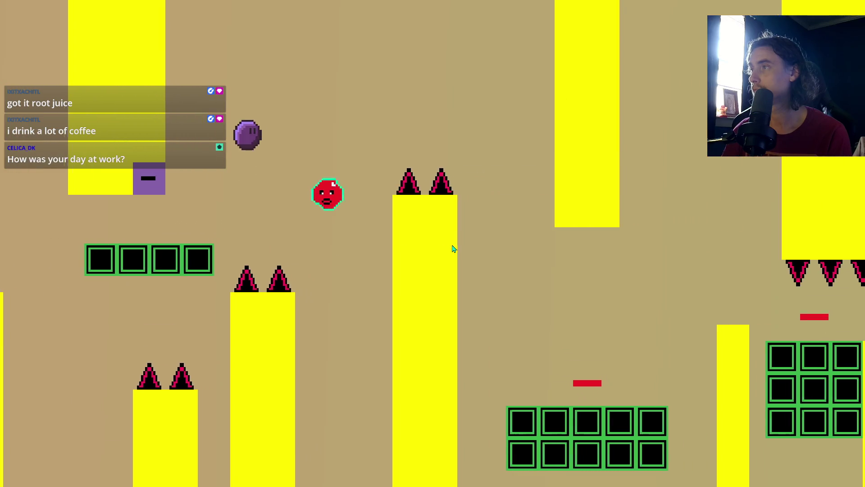
{"action": "key", "text": "Right"}
{"action": "key", "text": "space"}
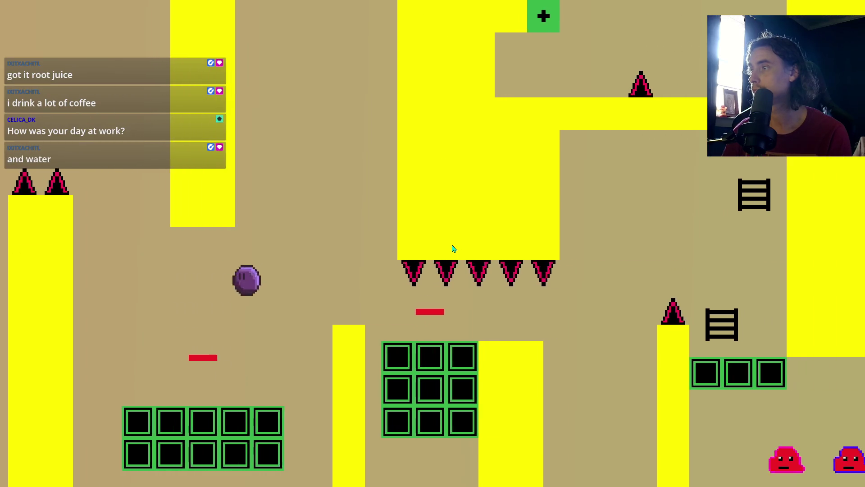
{"action": "key", "text": "Right"}
{"action": "key", "text": "Right"}
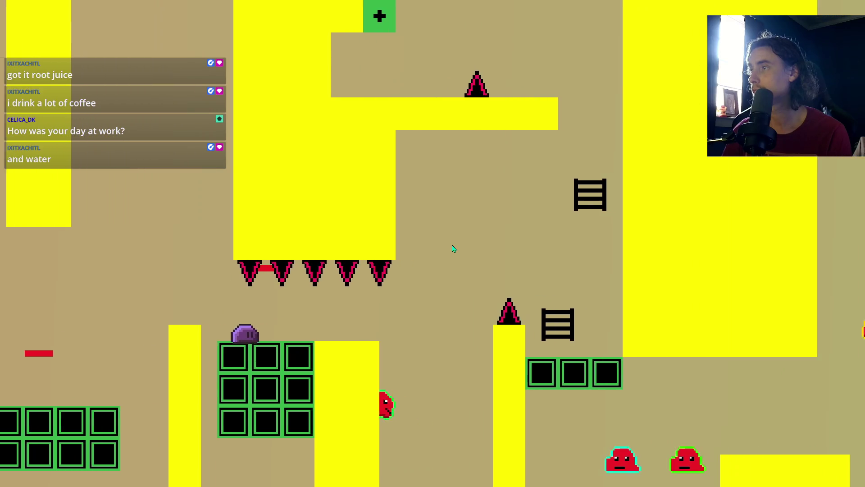
{"action": "key", "text": "Right"}
{"action": "key", "text": "space"}
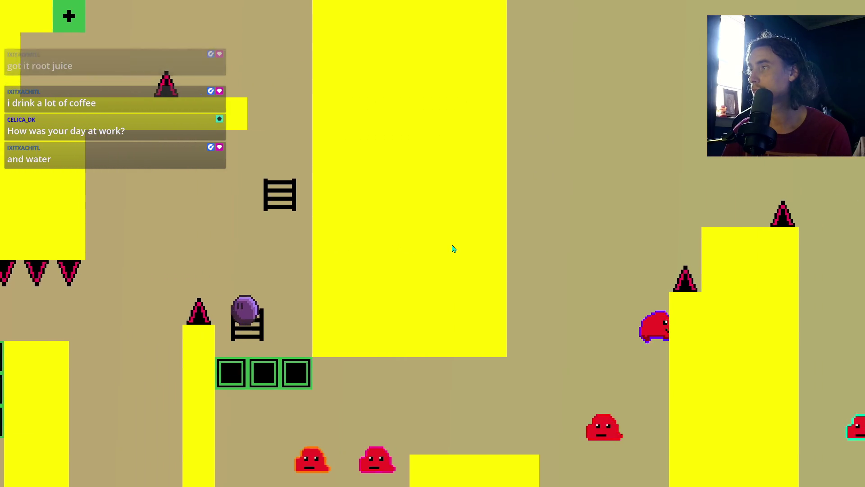
{"action": "key", "text": "space"}
{"action": "key", "text": "Left"}
Drop to the floor and jump rightward up toward the top of the level.
{"action": "key", "text": "Right"}
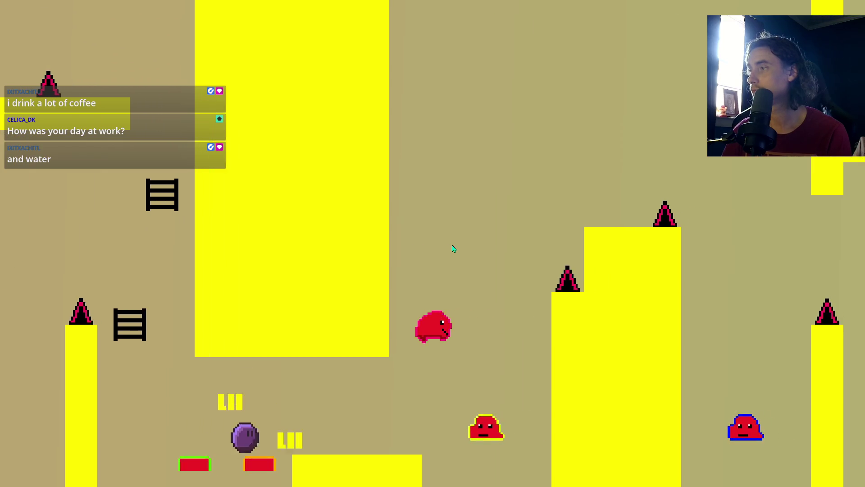
{"action": "key", "text": "Right"}
{"action": "key", "text": "space"}
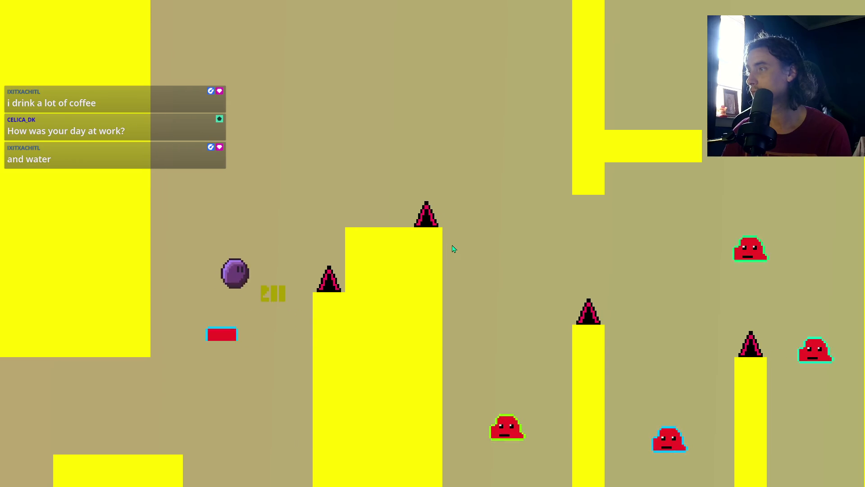
{"action": "key", "text": "Right"}
{"action": "key", "text": "space"}
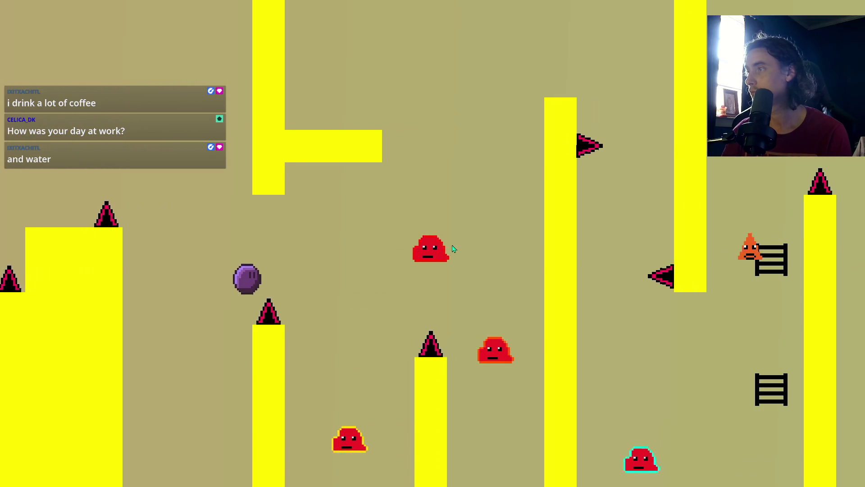
{"action": "key", "text": "space"}
{"action": "key", "text": "space"}
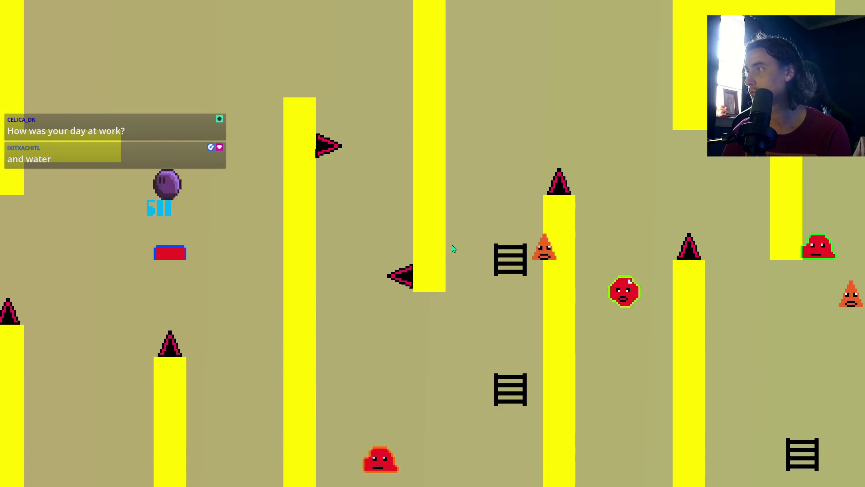
{"action": "key", "text": "space"}
{"action": "key", "text": "Right"}
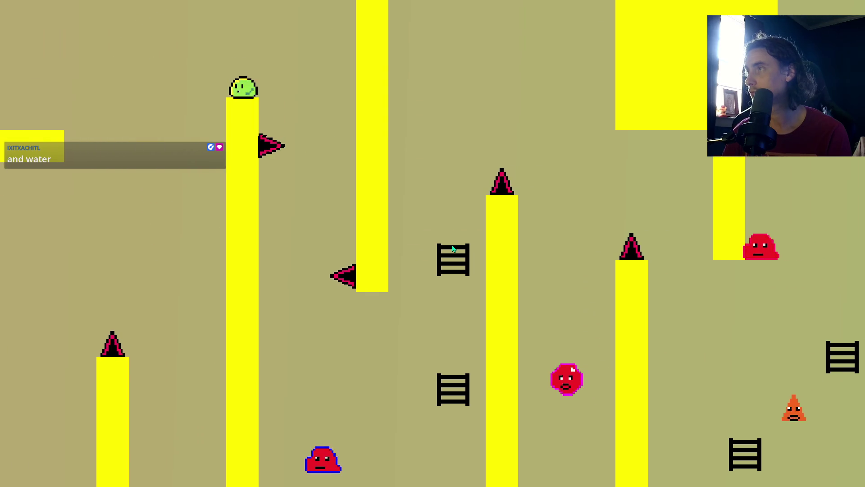
Climb the ladders, hit the switch block and run along the new green box row.
{"action": "key", "text": "Right"}
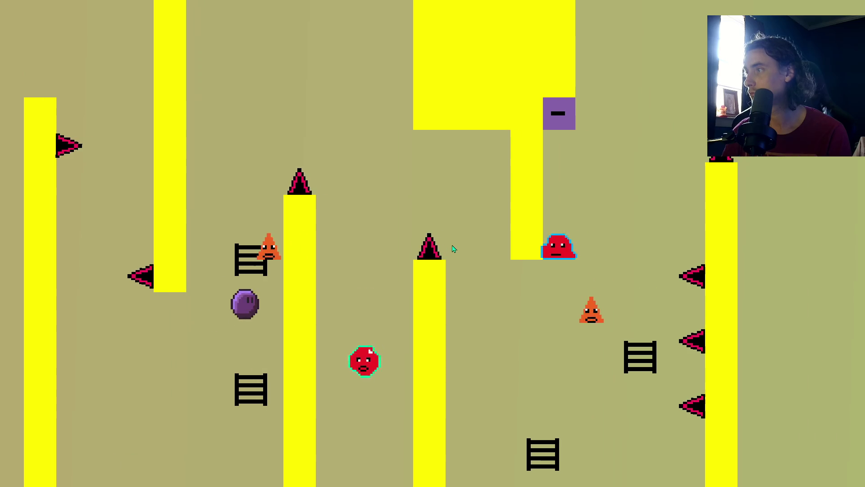
{"action": "key", "text": "Up"}
{"action": "key", "text": "Right"}
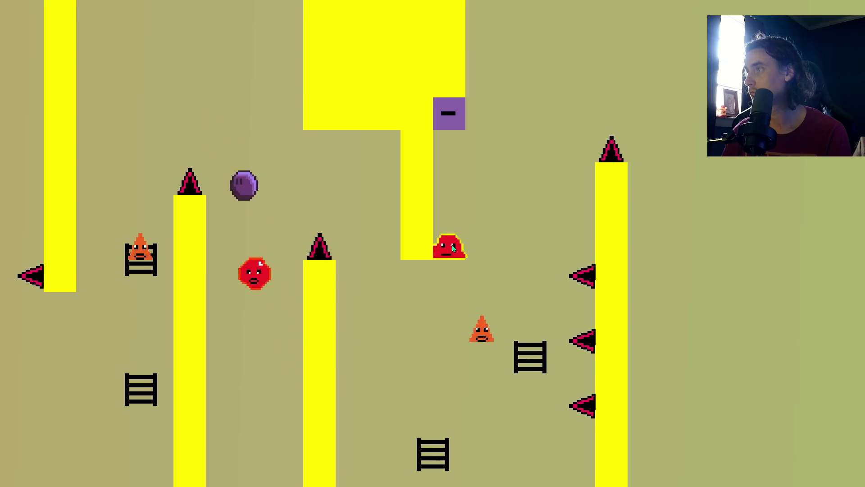
{"action": "key", "text": "Up"}
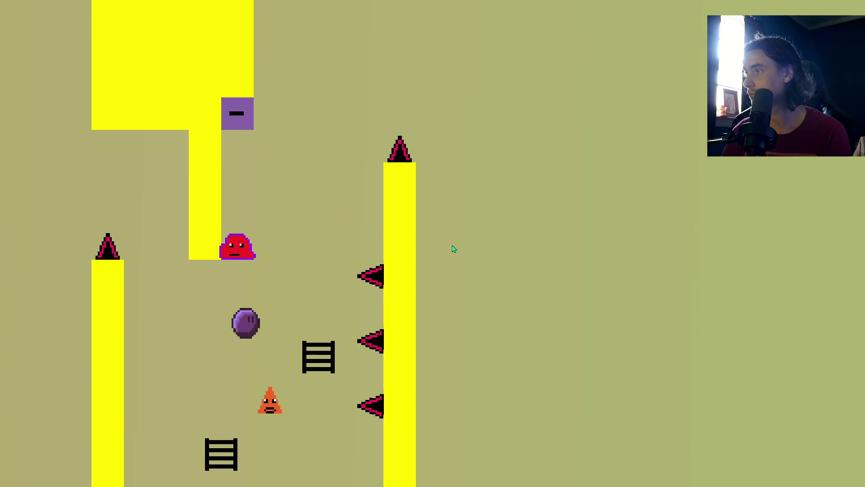
{"action": "key", "text": "Right"}
{"action": "key", "text": "Left"}
{"action": "key", "text": "Right"}
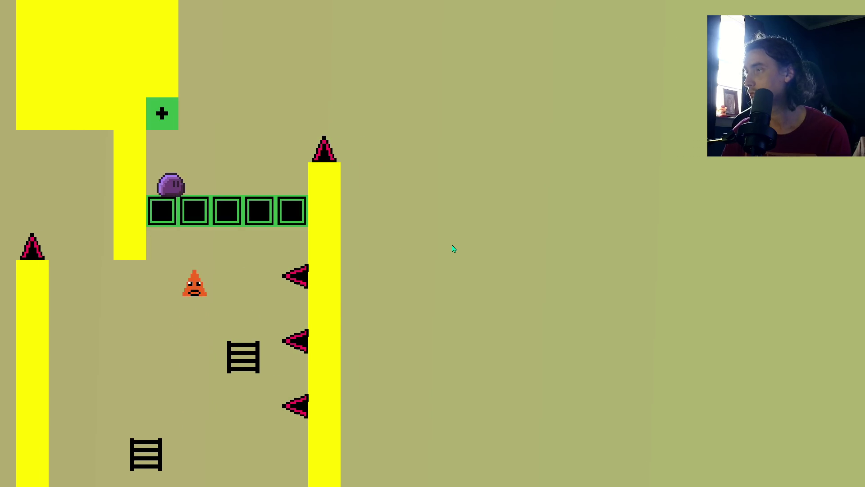
{"action": "key", "text": "Up"}
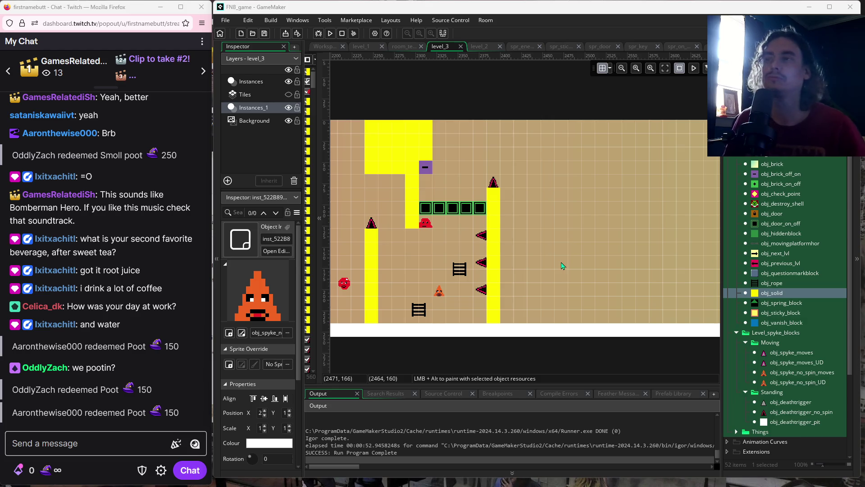
Paint a large yellow obj_solid block to the upper right of the spiked pillar.
{"action": "scroll", "coordinate": [589, 281], "scroll_direction": "right", "scroll_amount": 2}
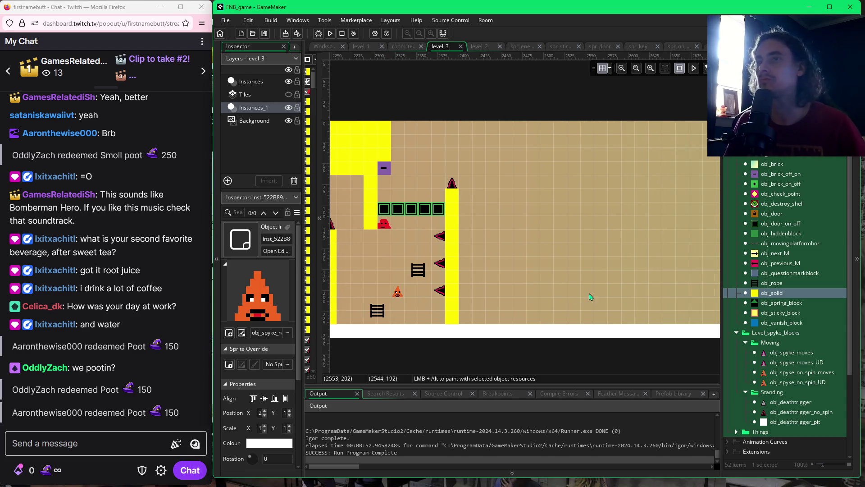
{"action": "left_click", "coordinate": [770, 294]}
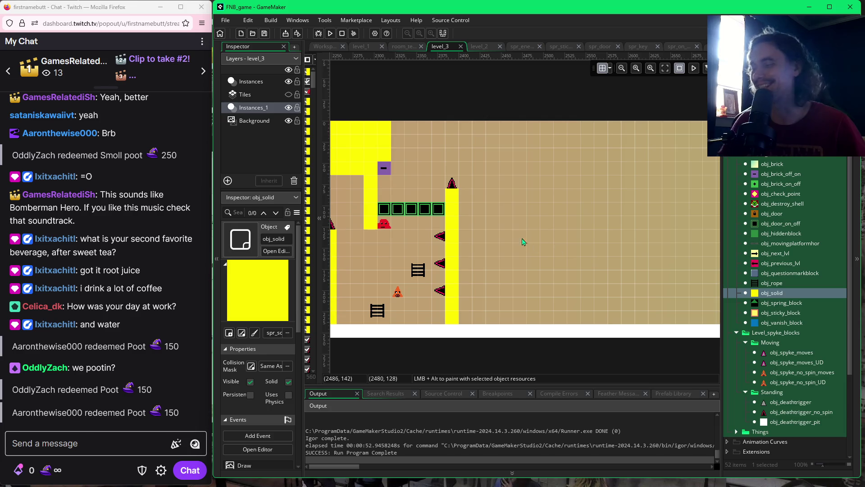
{"action": "mouse_move", "coordinate": [508, 180]}
{"action": "left_mouse_down", "text": "alt"}
{"action": "mouse_move", "coordinate": [507, 126]}
{"action": "mouse_move", "coordinate": [506, 262]}
{"action": "mouse_move", "coordinate": [704, 274]}
{"action": "left_mouse_up", "text": "alt"}
Paint a row of yellow solids along the floor, then deselect them.
{"action": "left_click", "coordinate": [672, 287]}
{"action": "left_click_drag", "start_coordinate": [465, 318], "coordinate": [702, 323], "text": "alt"}
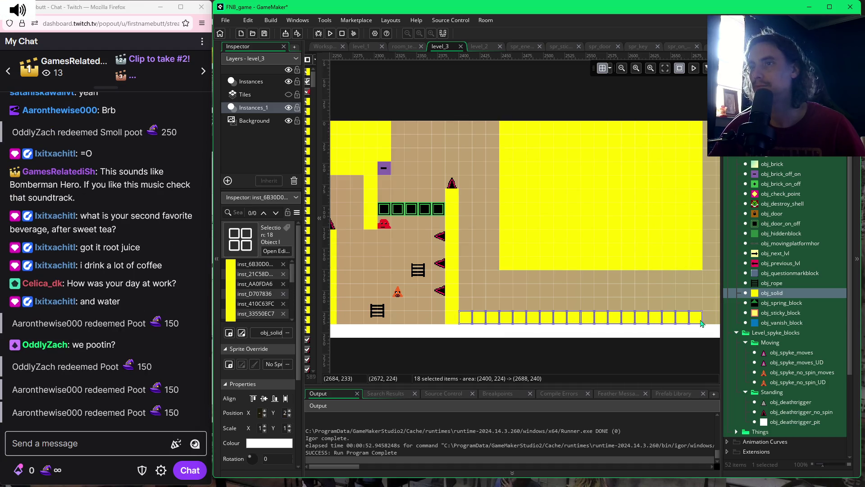
{"action": "left_click", "coordinate": [701, 296]}
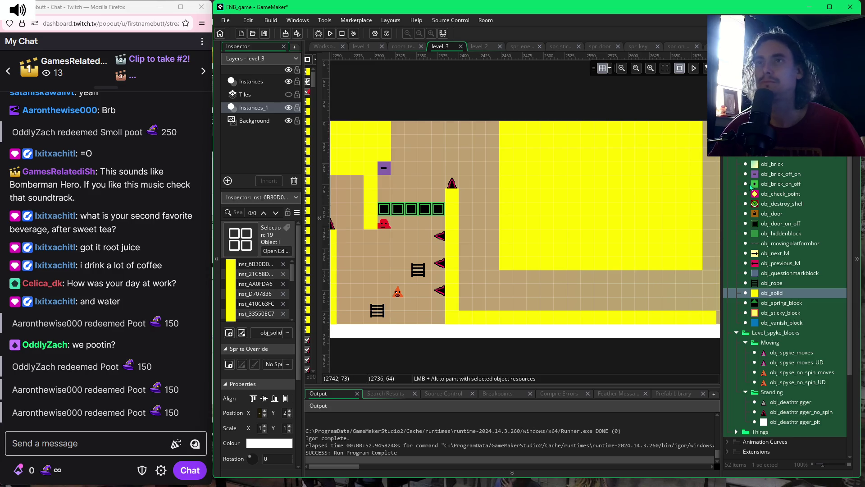
{"action": "left_click", "coordinate": [765, 384]}
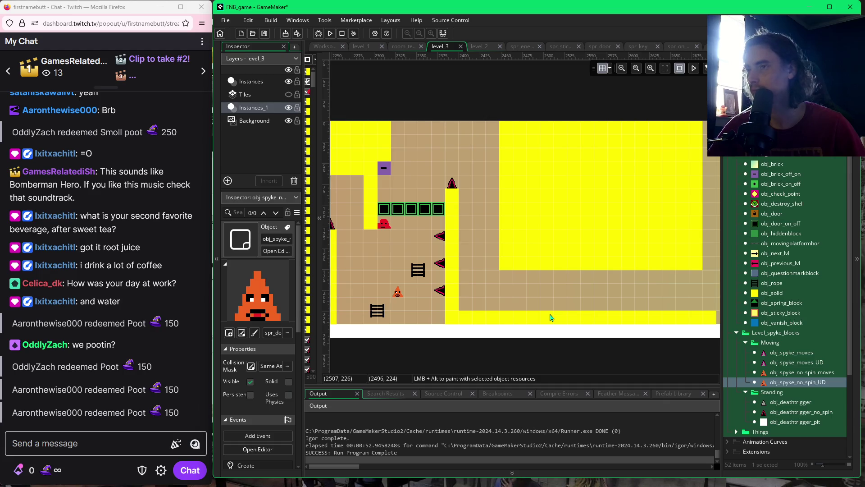
Undo the yellow floor strip and place five up-down spikes along the floor.
{"action": "key", "text": "ctrl+z"}
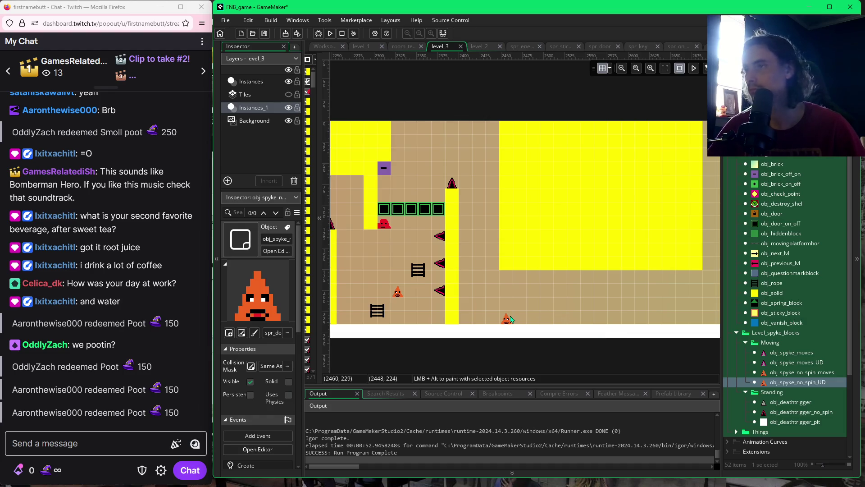
{"action": "left_click", "coordinate": [511, 319]}
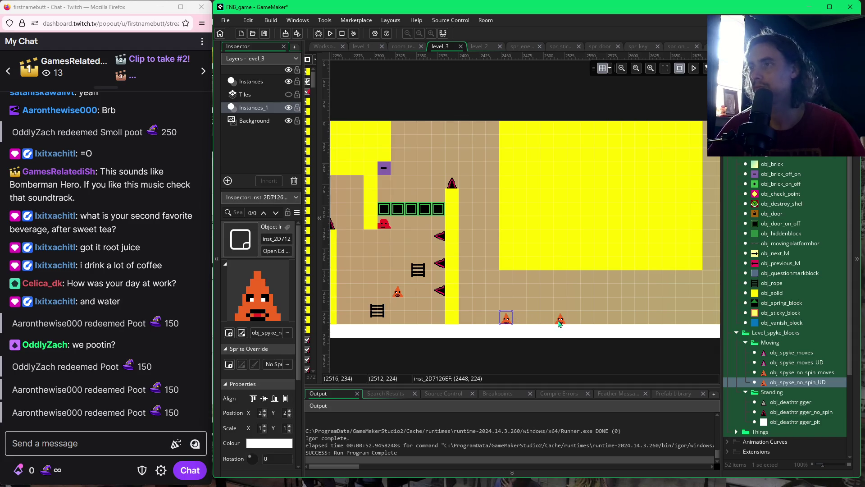
{"action": "left_click", "coordinate": [560, 321]}
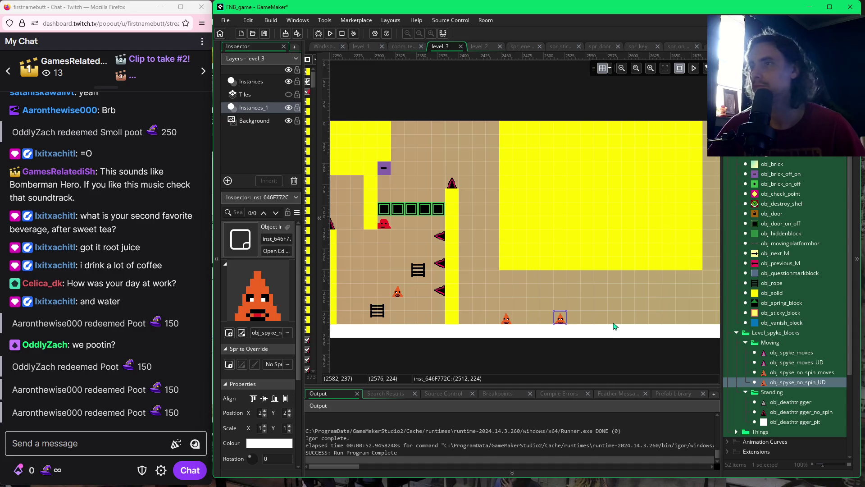
{"action": "left_click", "coordinate": [615, 325]}
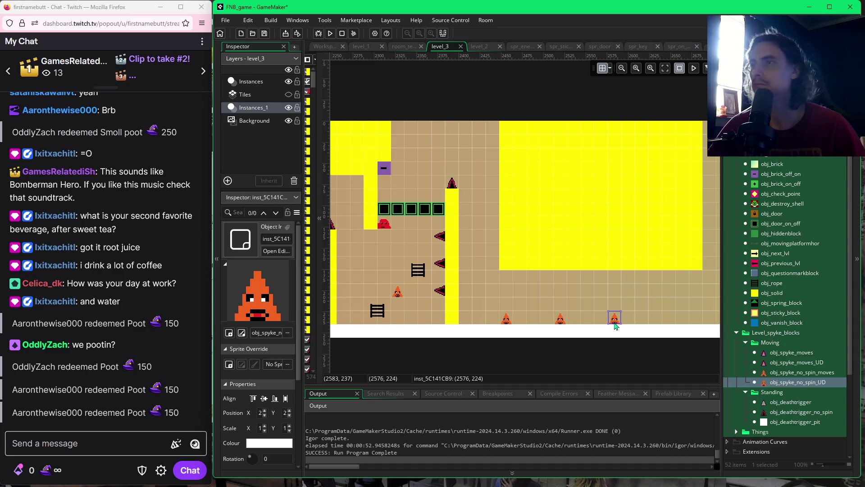
{"action": "left_click", "coordinate": [668, 324]}
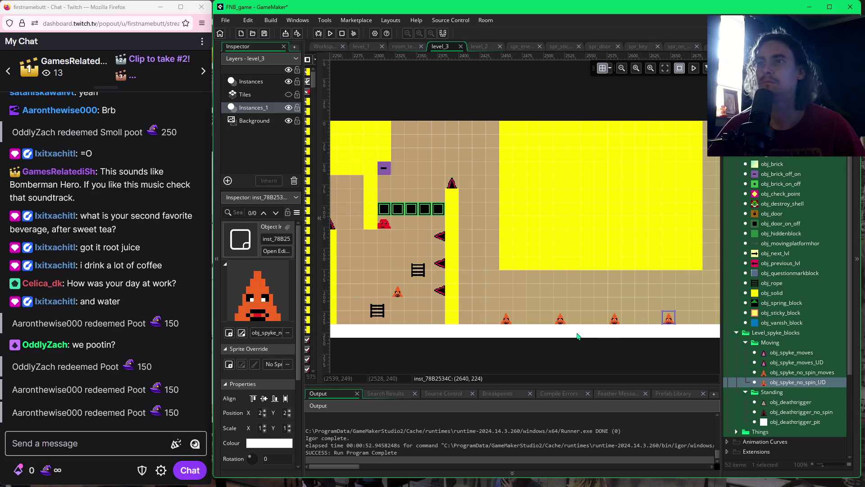
{"action": "left_click_drag", "start_coordinate": [714, 322], "coordinate": [675, 332]}
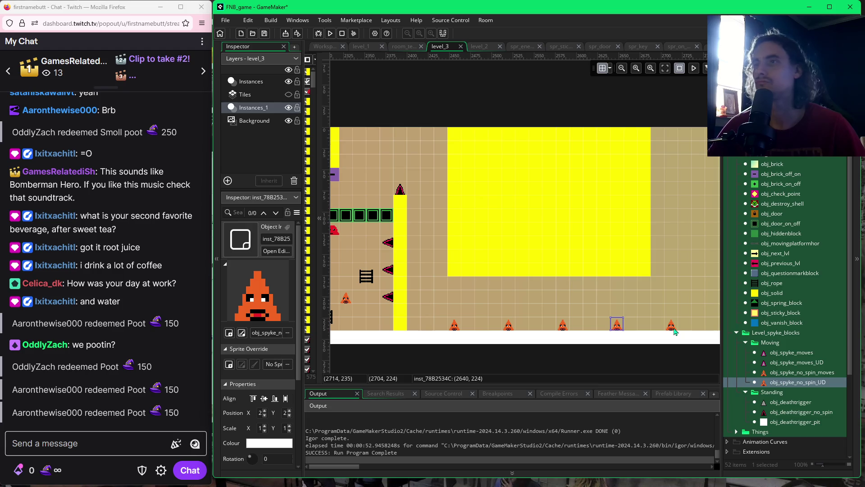
{"action": "left_click", "coordinate": [675, 331]}
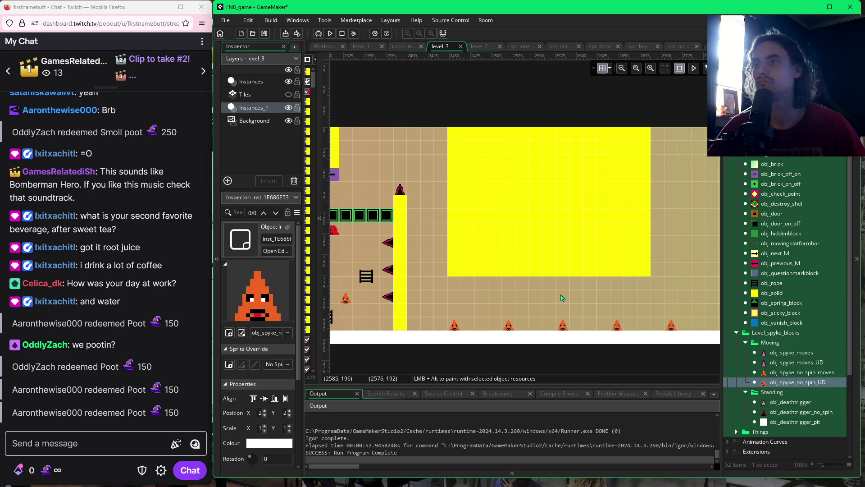
{"action": "scroll", "coordinate": [527, 308], "scroll_direction": "left", "scroll_amount": 2}
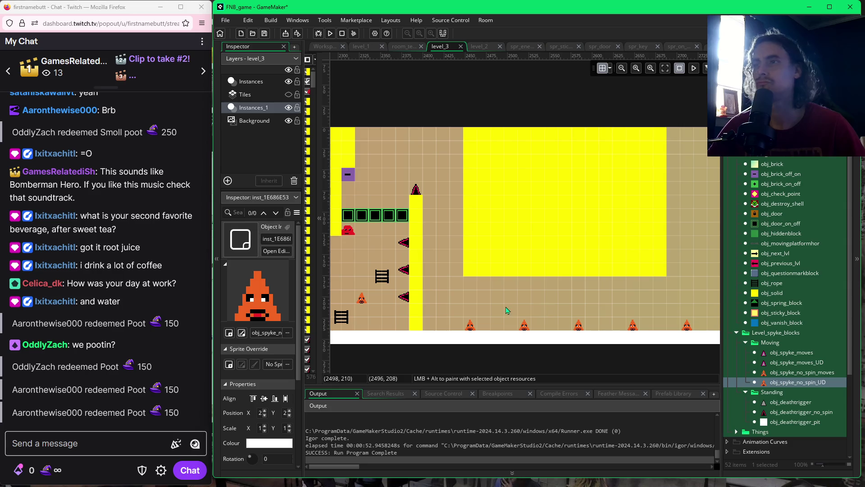
{"action": "left_click", "coordinate": [772, 293]}
Paint a strip of yellow obj_solid blocks rightward along the floor from the spiked pillar.
{"action": "left_click_drag", "start_coordinate": [429, 324], "coordinate": [684, 326]}
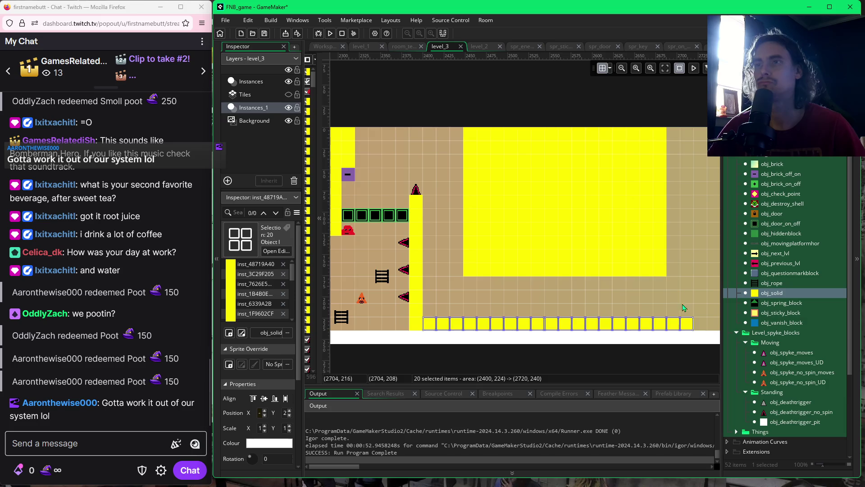
{"action": "scroll", "coordinate": [646, 304], "scroll_direction": "right", "scroll_amount": 5}
{"action": "scroll", "coordinate": [646, 305], "scroll_direction": "up", "scroll_amount": 1}
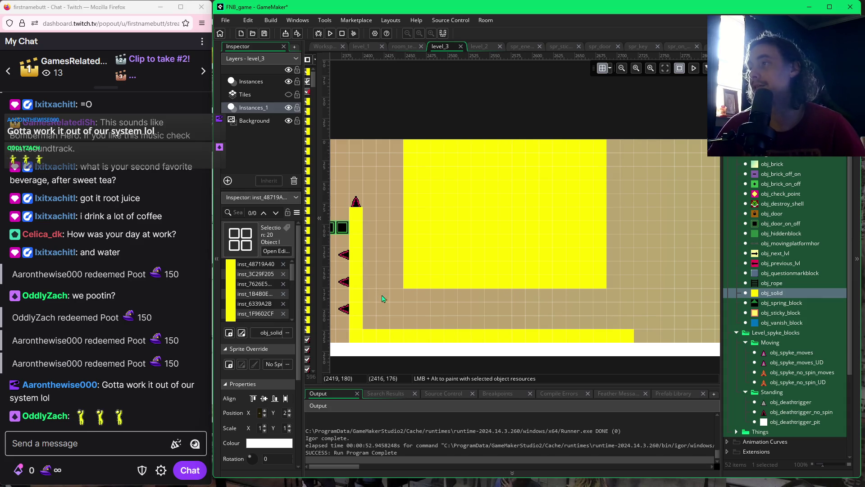
{"action": "left_click_drag", "start_coordinate": [381, 296], "coordinate": [476, 294]}
{"action": "mouse_move", "coordinate": [567, 315]}
{"action": "left_mouse_down"}
{"action": "mouse_move", "coordinate": [544, 318]}
{"action": "mouse_move", "coordinate": [563, 310]}
{"action": "left_mouse_up"}
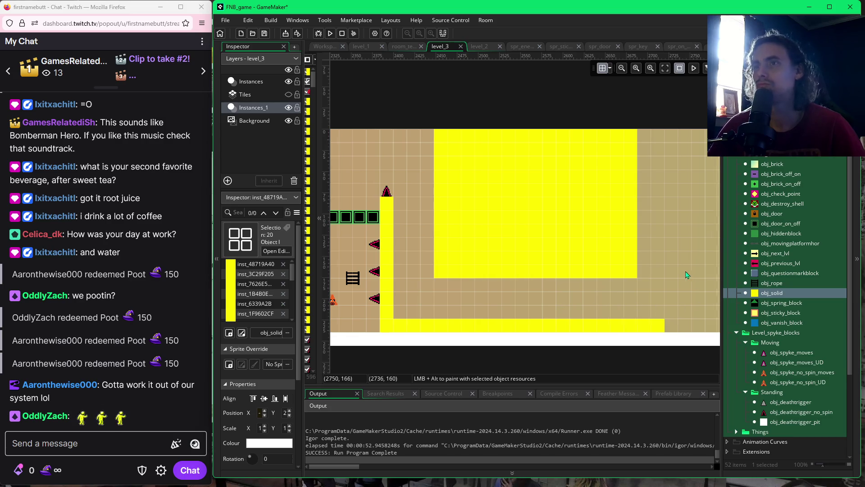
{"action": "scroll", "coordinate": [686, 276], "scroll_direction": "right", "scroll_amount": 3}
{"action": "scroll", "coordinate": [667, 279], "scroll_direction": "right", "scroll_amount": 3}
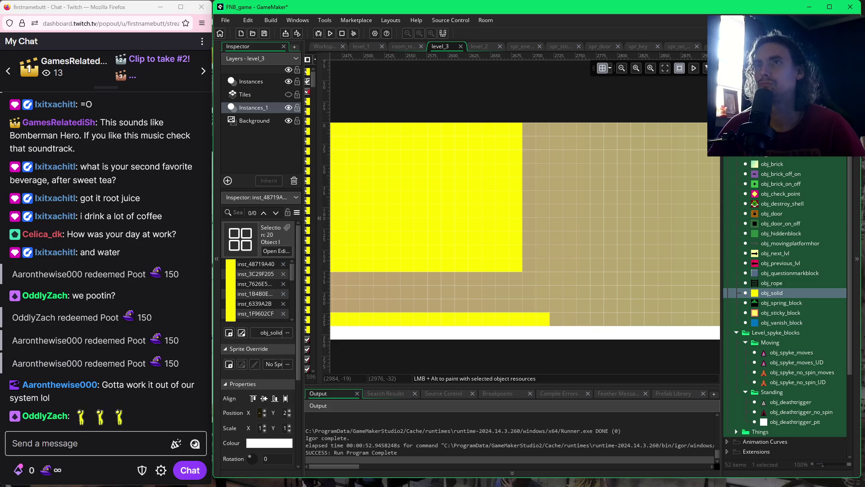
Place a red enemy right of the floor strip and surround it with four solid blocks.
{"action": "left_click", "coordinate": [775, 144]}
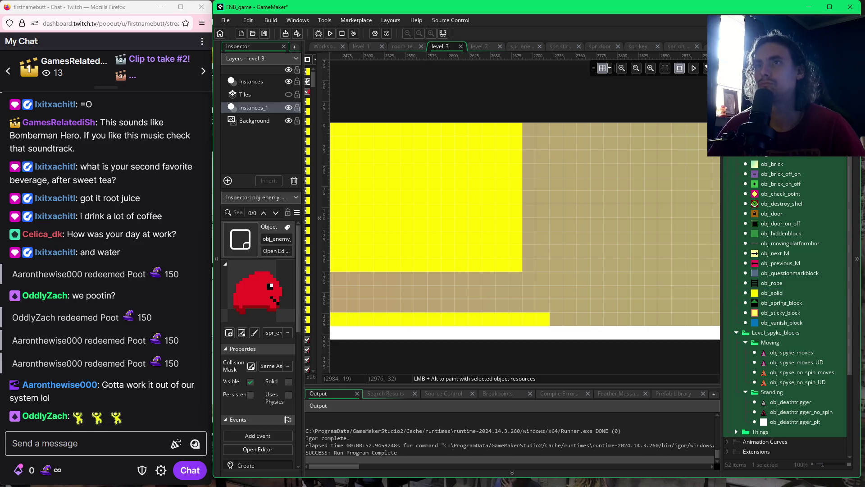
{"action": "left_click", "coordinate": [584, 322], "text": "alt"}
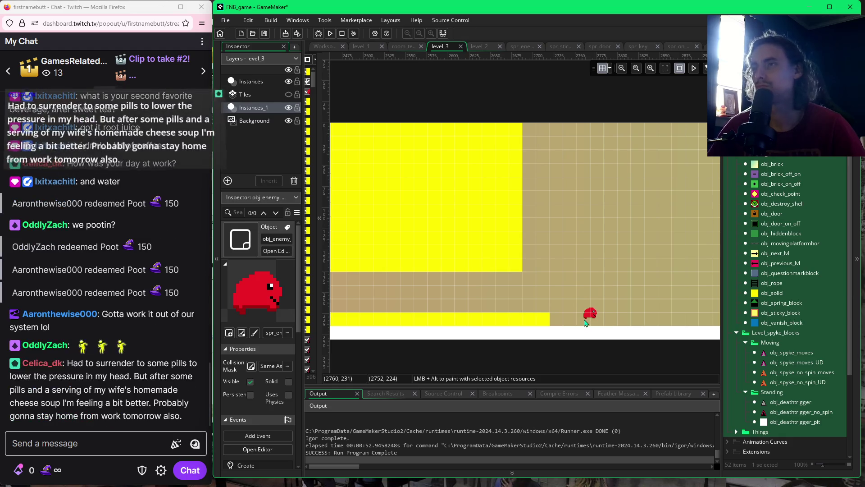
{"action": "left_click", "coordinate": [585, 318]}
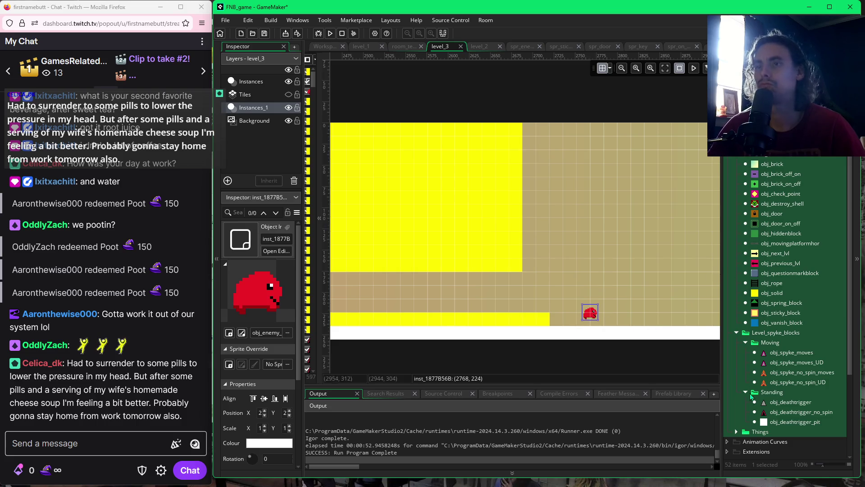
{"action": "left_click", "coordinate": [772, 293]}
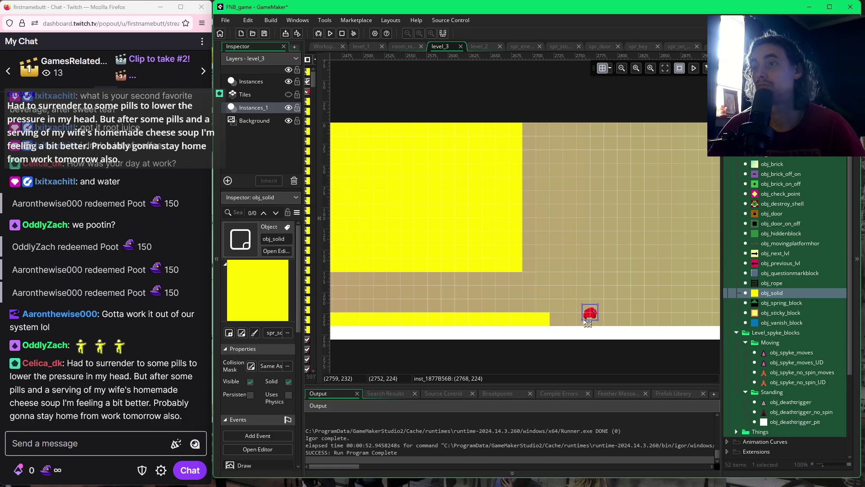
{"action": "left_click", "coordinate": [584, 319], "text": "alt"}
{"action": "left_click", "coordinate": [584, 307], "text": "alt"}
{"action": "left_click", "coordinate": [596, 308], "text": "alt"}
{"action": "left_click", "coordinate": [596, 319], "text": "alt"}
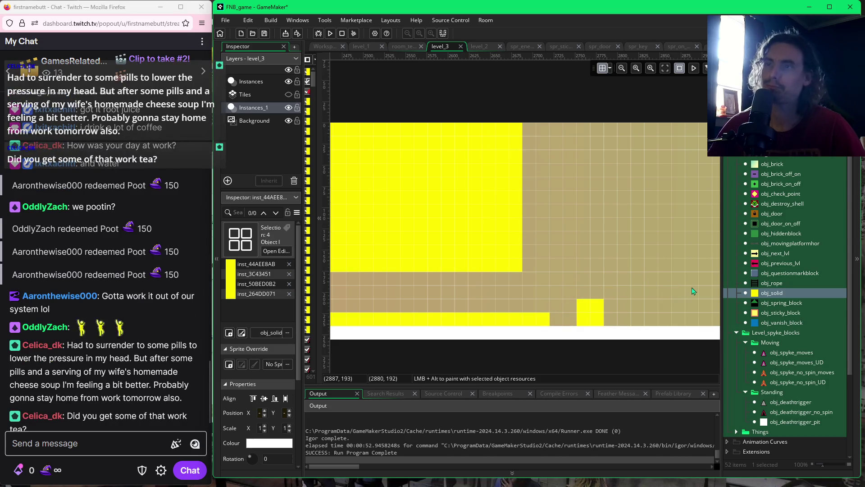
Place another enemy right of the low block and paint a small square of solids there.
{"action": "scroll", "coordinate": [694, 293], "scroll_direction": "right", "scroll_amount": 3}
{"action": "left_click", "coordinate": [775, 148]}
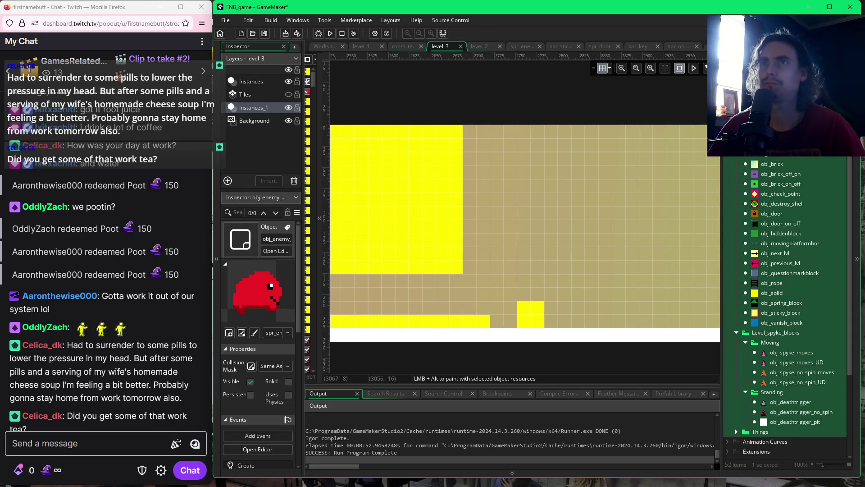
{"action": "left_click", "coordinate": [606, 291], "text": "alt"}
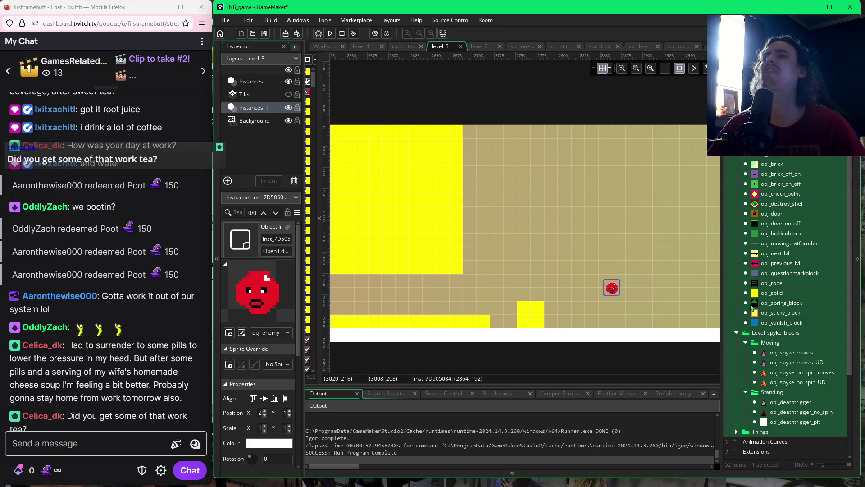
{"action": "left_click", "coordinate": [759, 293]}
{"action": "mouse_move", "coordinate": [600, 278]}
{"action": "left_mouse_down"}
{"action": "mouse_move", "coordinate": [624, 293]}
{"action": "mouse_move", "coordinate": [612, 300]}
{"action": "left_mouse_up"}
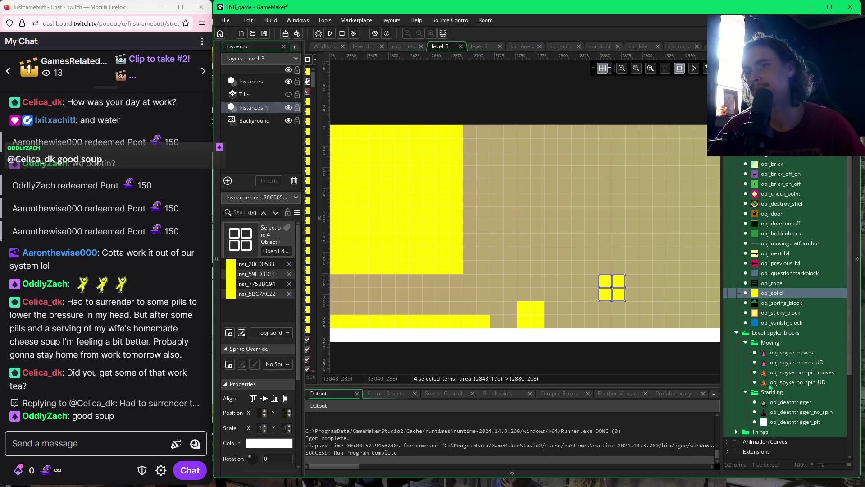
Put a pair of non-spinning spikes on each of the two small yellow blocks.
{"action": "key", "text": "Down"}
{"action": "key", "text": "Down"}
{"action": "key", "text": "Down"}
{"action": "left_click", "coordinate": [524, 296], "text": "alt"}
{"action": "left_click", "coordinate": [537, 296], "text": "alt"}
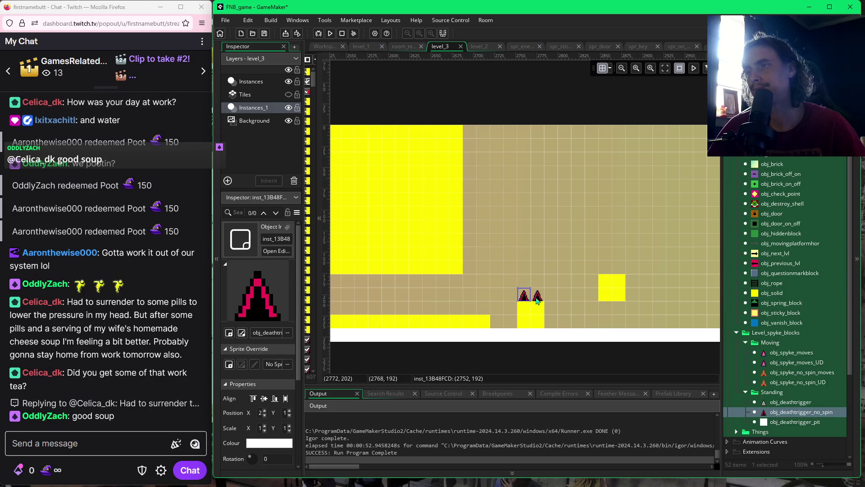
{"action": "left_click", "coordinate": [609, 275], "text": "alt"}
{"action": "left_click", "coordinate": [622, 275], "text": "alt"}
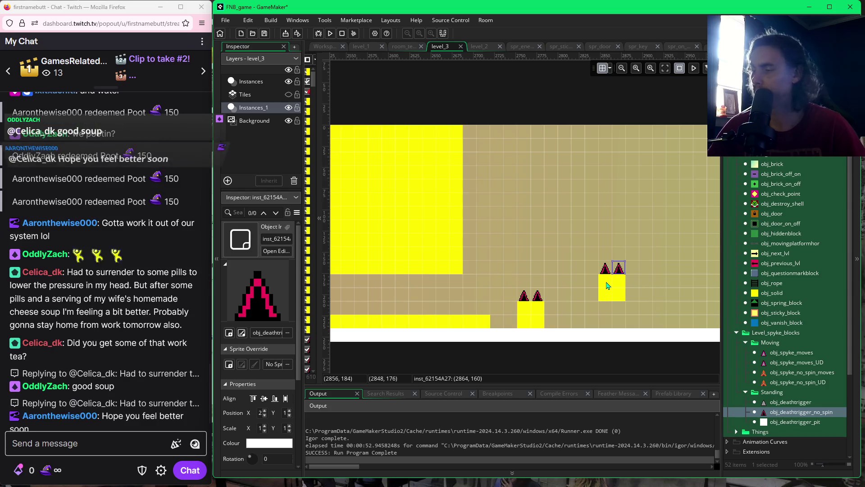
Select the right block with its two spikes and move it further right.
{"action": "left_click_drag", "start_coordinate": [599, 262], "coordinate": [622, 275]}
{"action": "left_click", "coordinate": [609, 284], "text": "ctrl"}
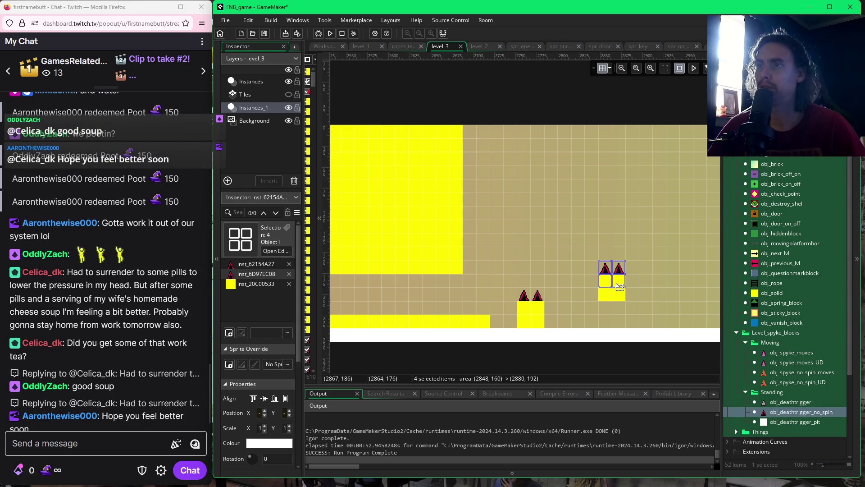
{"action": "left_click", "coordinate": [613, 284], "text": "ctrl"}
{"action": "left_click", "coordinate": [609, 290], "text": "ctrl"}
{"action": "left_click", "coordinate": [614, 291], "text": "ctrl"}
{"action": "mouse_move", "coordinate": [618, 287]}
{"action": "left_mouse_down"}
{"action": "mouse_move", "coordinate": [659, 287]}
{"action": "mouse_move", "coordinate": [617, 316]}
{"action": "mouse_move", "coordinate": [629, 328]}
{"action": "left_mouse_up"}
{"action": "left_click", "coordinate": [613, 288]}
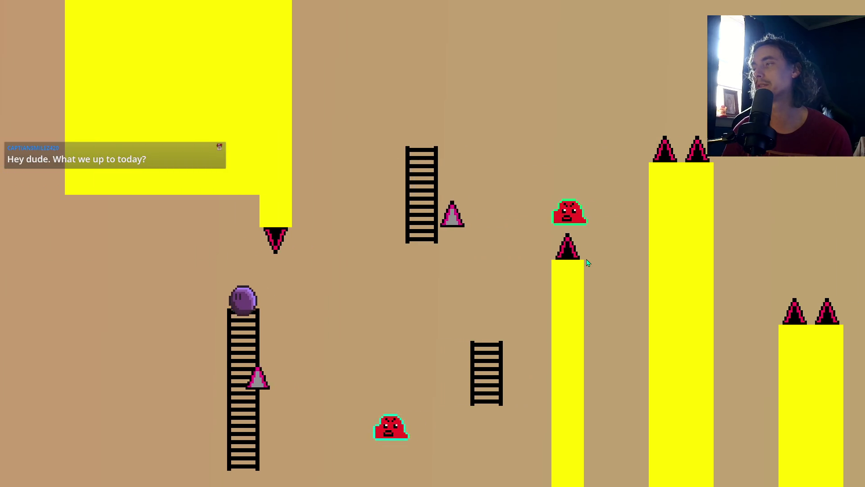
Jump through level_3's ladders, green blocks, spiked yellow pillars and side-facing spikes.
{"action": "key", "text": "space"}
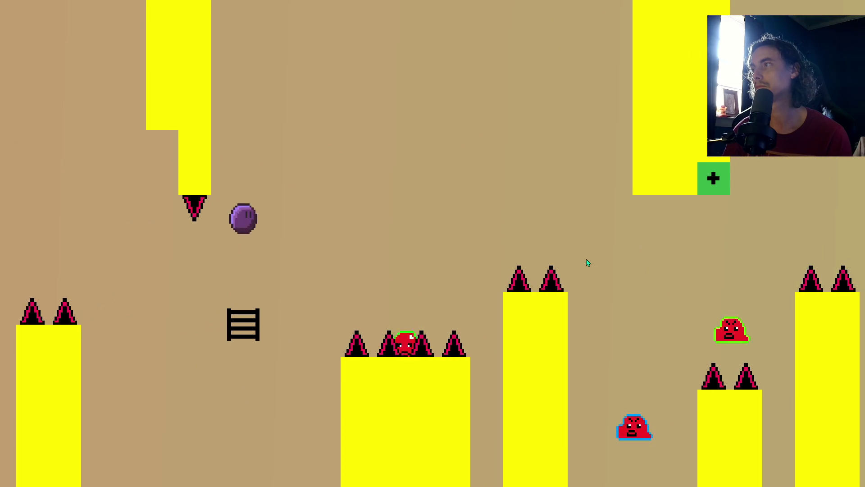
{"action": "key", "text": "space"}
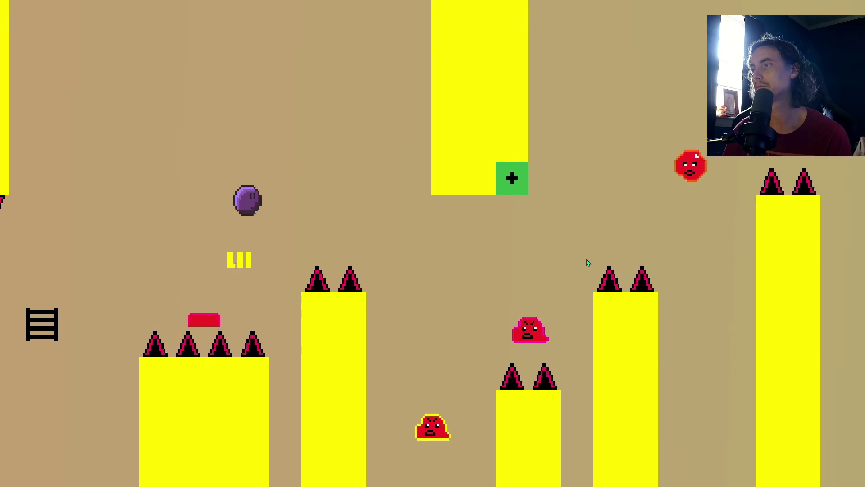
{"action": "key", "text": "space"}
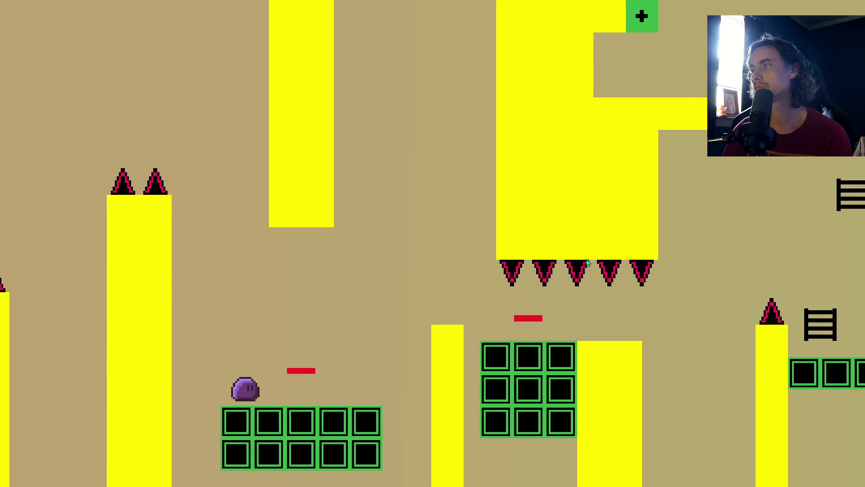
{"action": "key", "text": "space"}
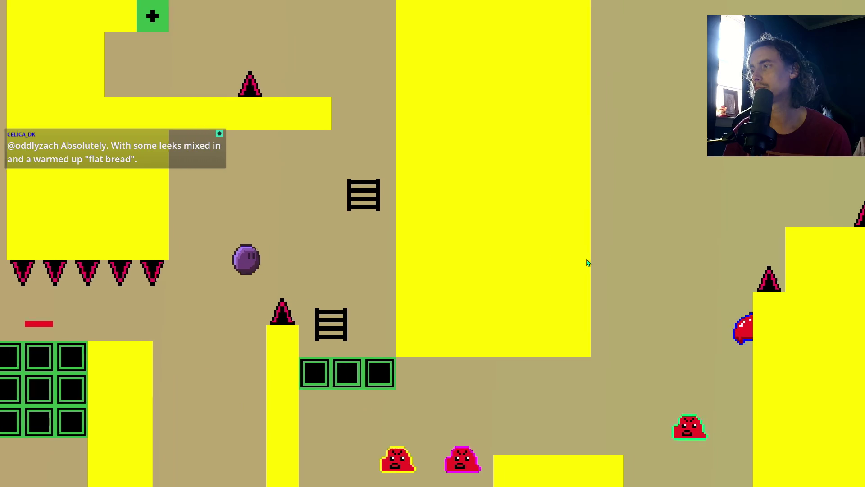
{"action": "key", "text": "space"}
{"action": "key", "text": "space"}
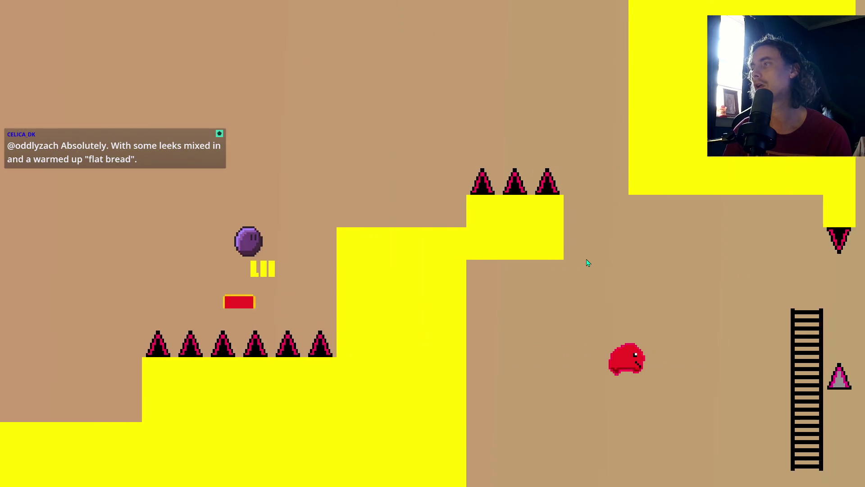
{"action": "key", "text": "space"}
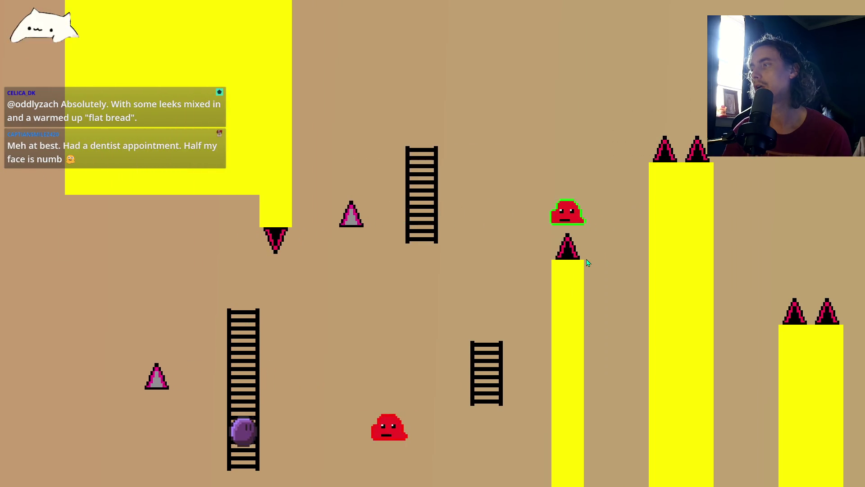
{"action": "key", "text": "space"}
{"action": "key", "text": "space"}
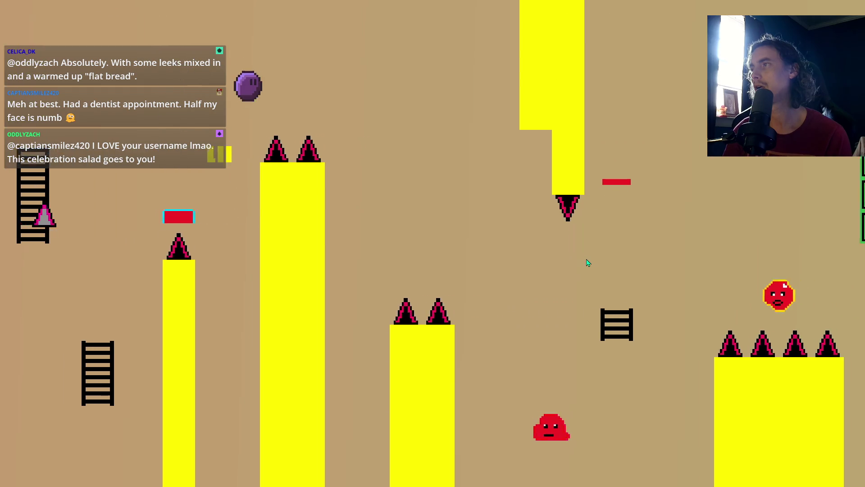
{"action": "key", "text": "space"}
{"action": "key", "text": "space"}
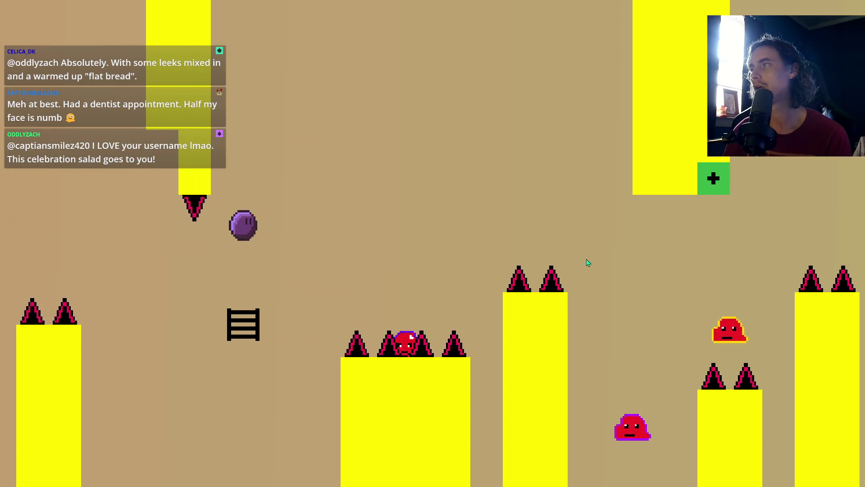
{"action": "key", "text": "space"}
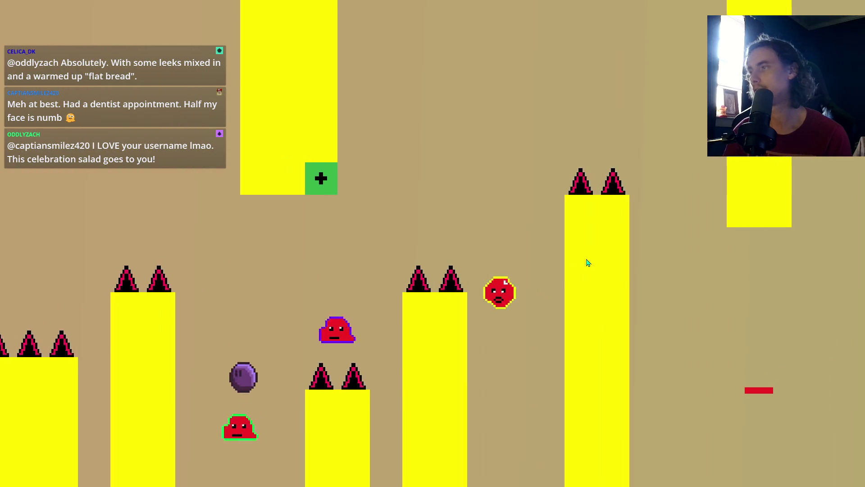
{"action": "key", "text": "space"}
{"action": "key", "text": "space"}
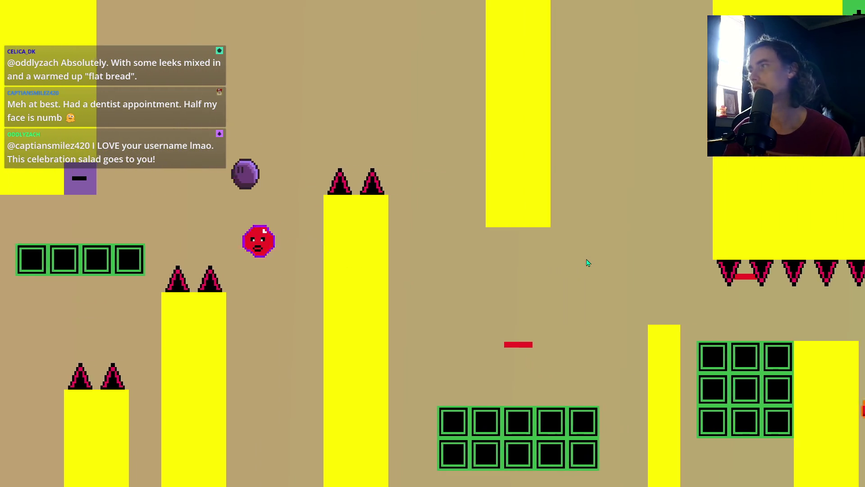
{"action": "key", "text": "space"}
{"action": "key", "text": "space"}
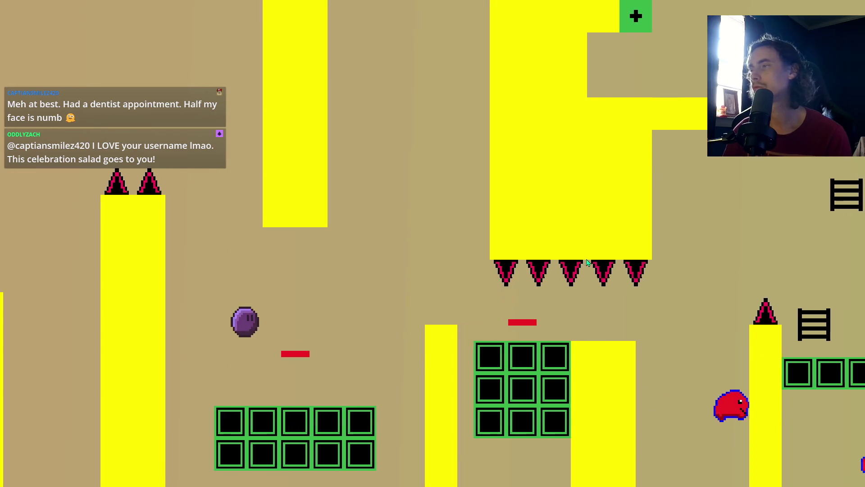
{"action": "key", "text": "space"}
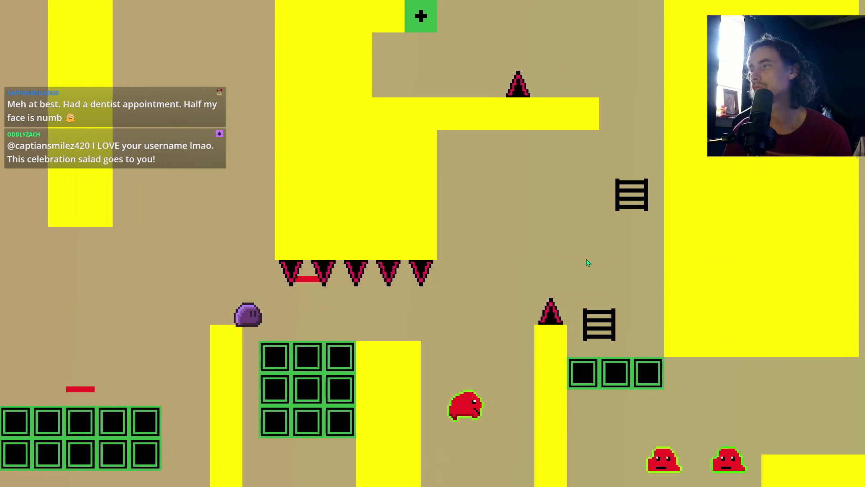
{"action": "key", "text": "space"}
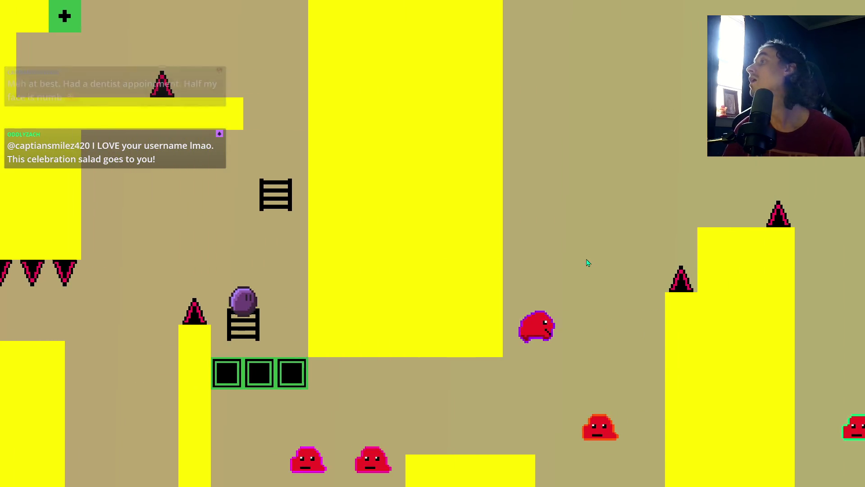
{"action": "key", "text": "space"}
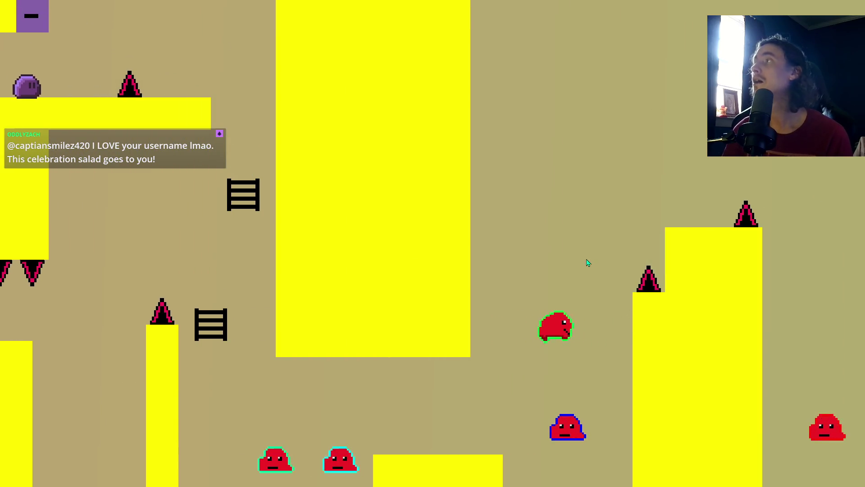
{"action": "key", "text": "space"}
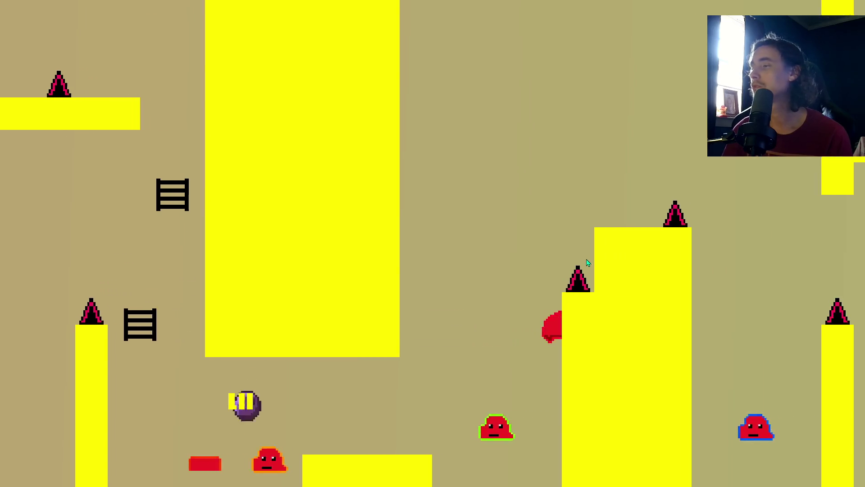
{"action": "key", "text": "space"}
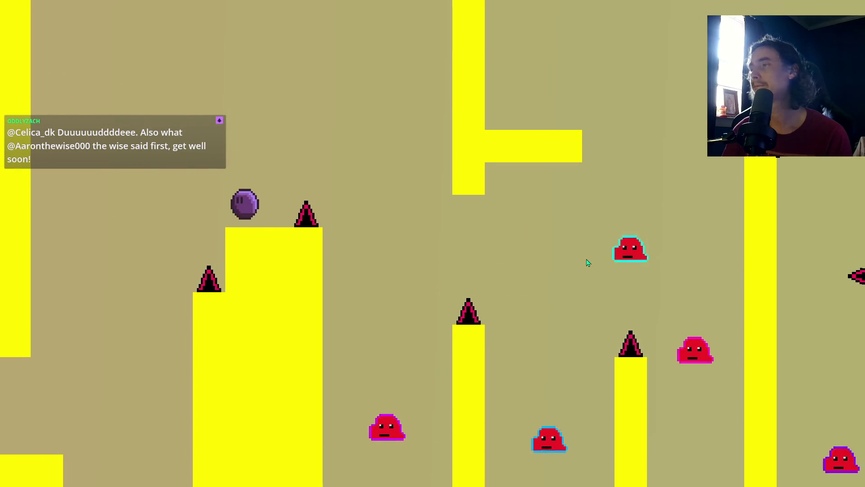
{"action": "key", "text": "space"}
{"action": "key", "text": "space"}
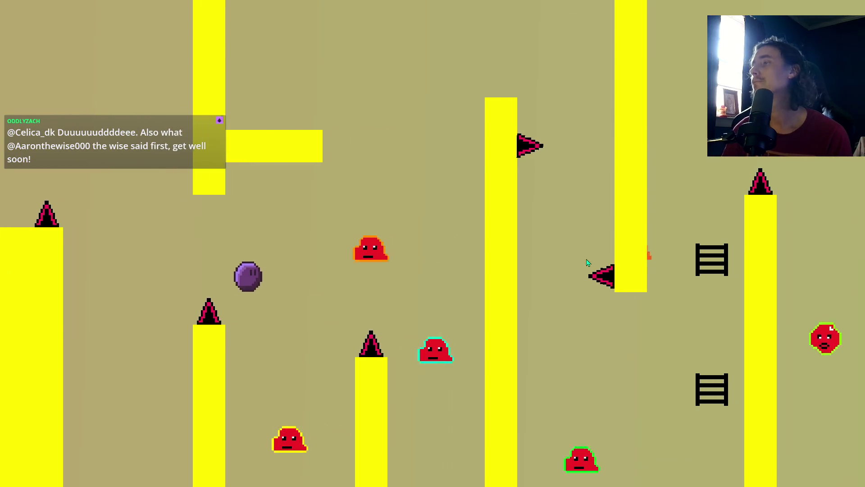
{"action": "key", "text": "space"}
{"action": "key", "text": "space"}
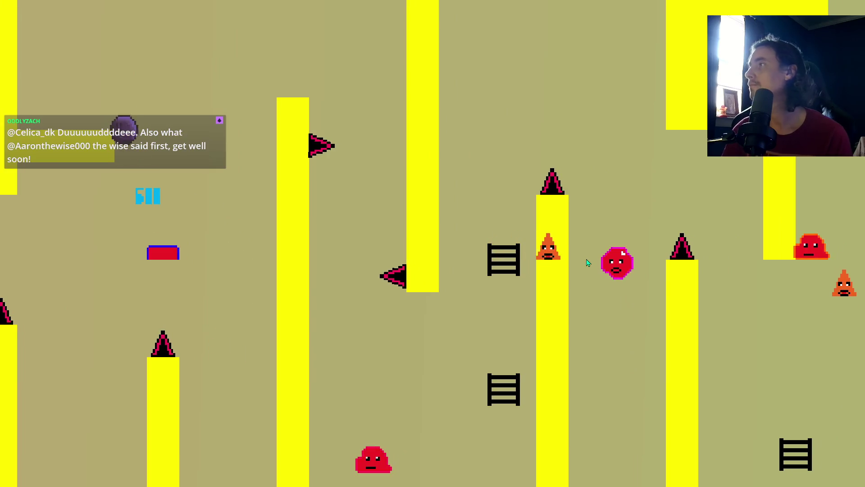
{"action": "key", "text": "space"}
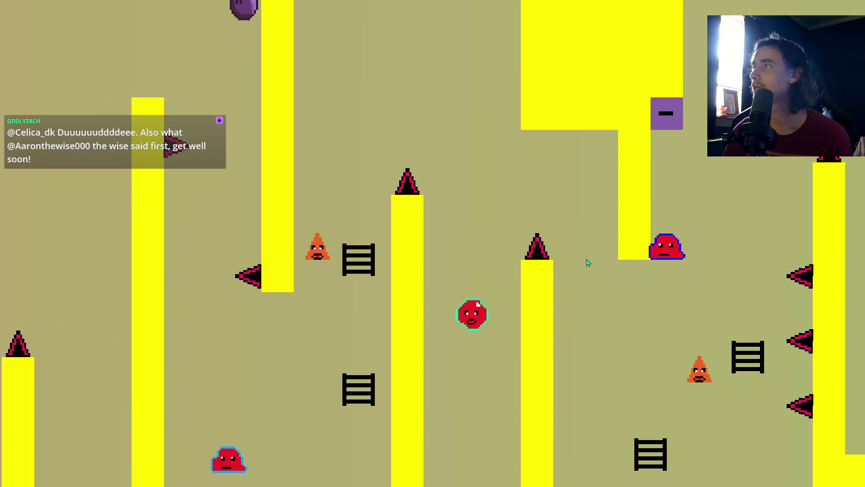
{"action": "key", "text": "space"}
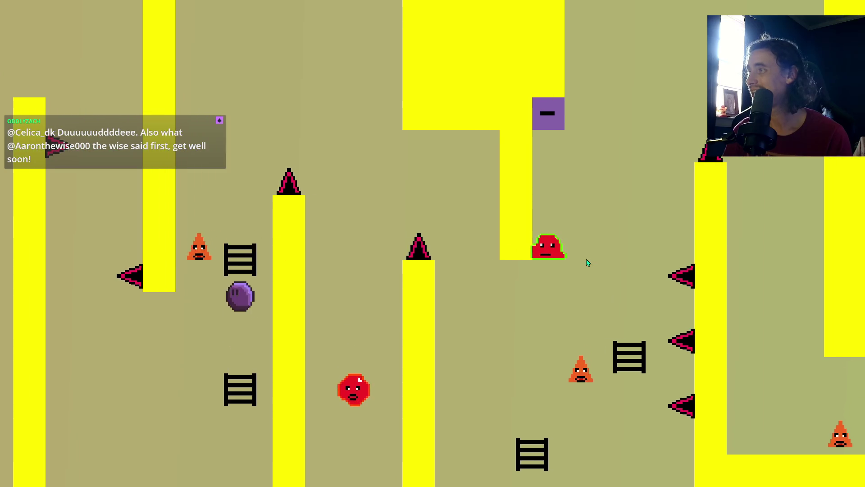
{"action": "key", "text": "space"}
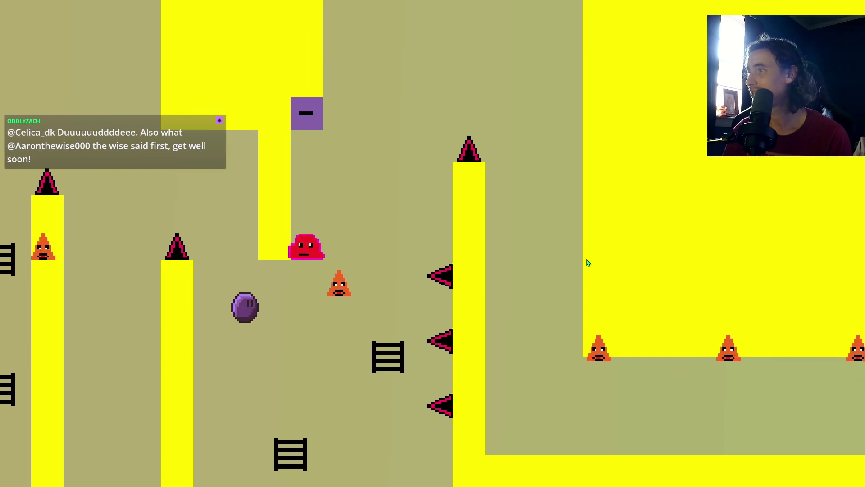
{"action": "key", "text": "space"}
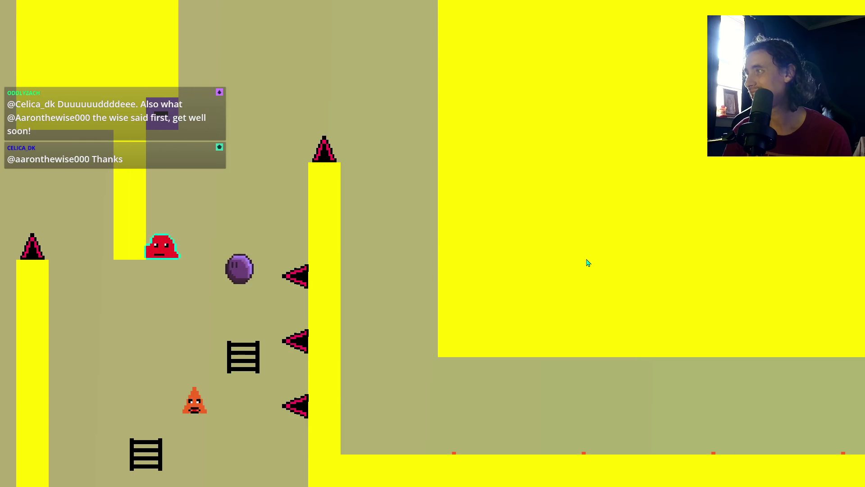
{"action": "key", "text": "space"}
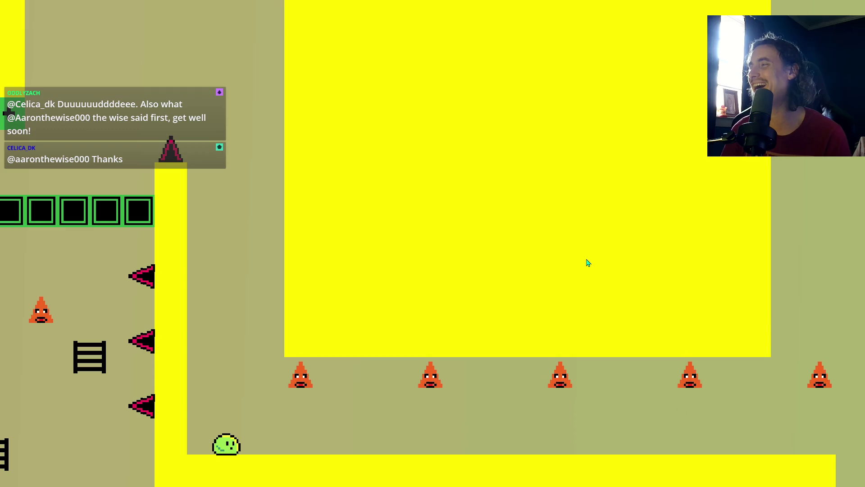
{"action": "key", "text": "space"}
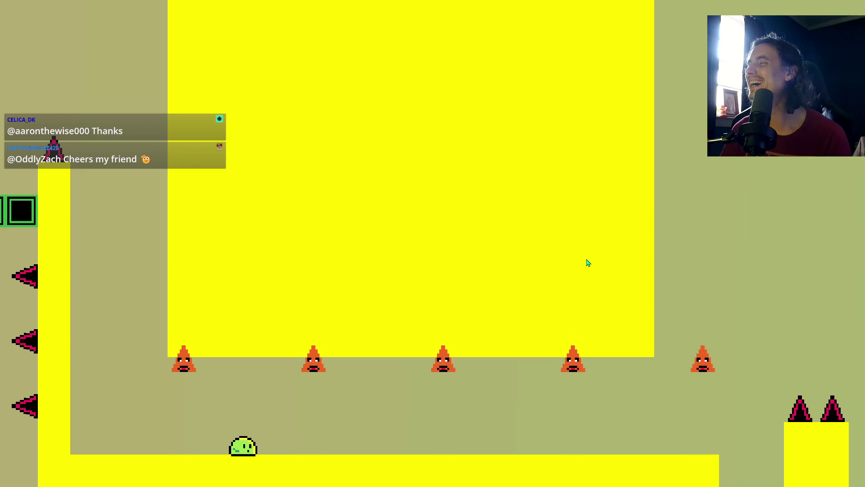
{"action": "key", "text": "space"}
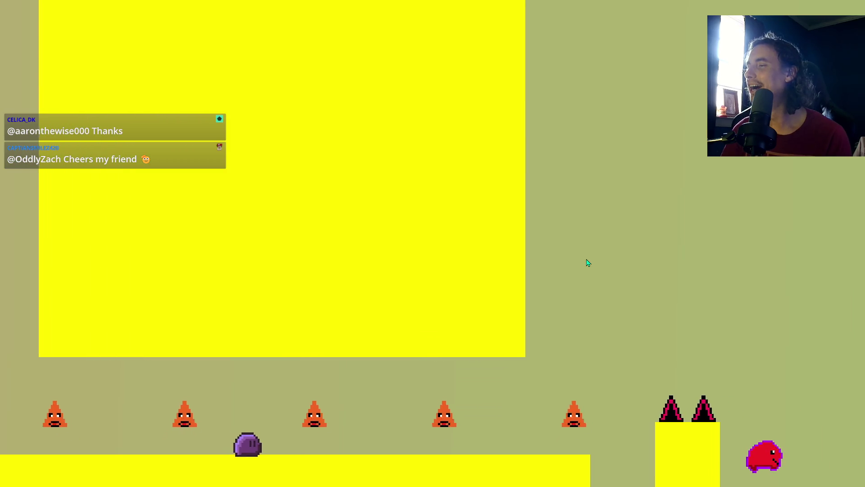
Jump the purple ball up the spiked steps, across ladders and past pillars and enemies.
{"action": "key", "text": "space"}
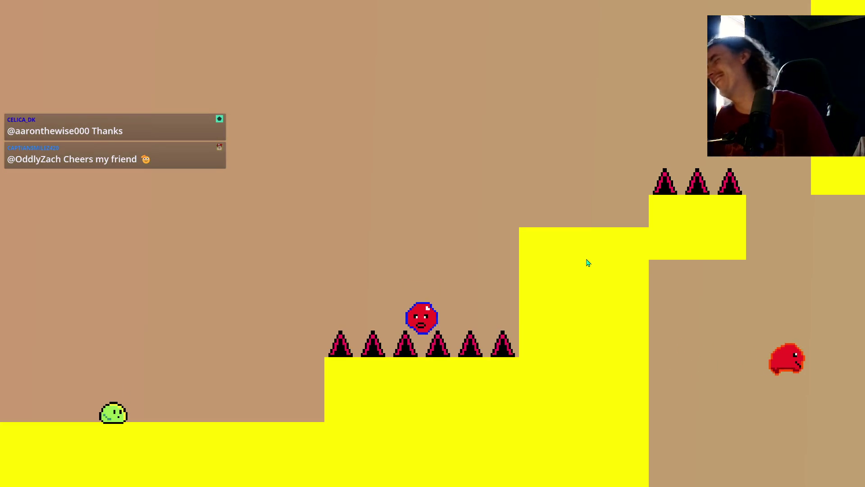
{"action": "key", "text": "space"}
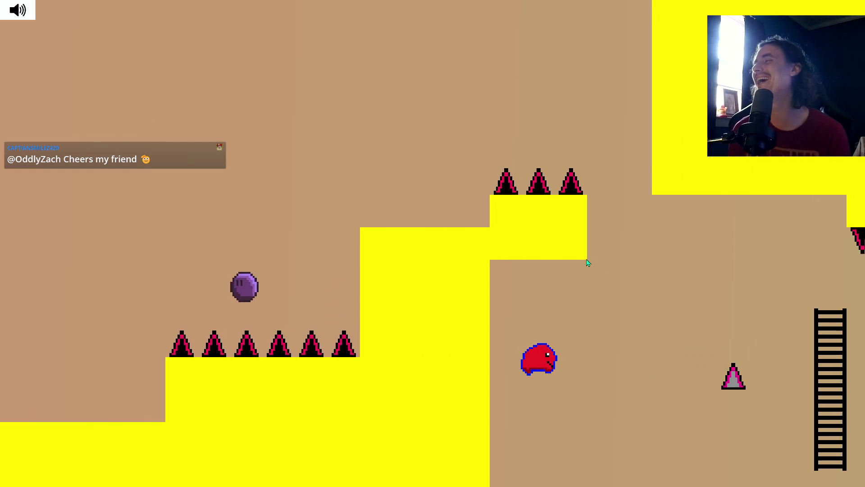
{"action": "key", "text": "space"}
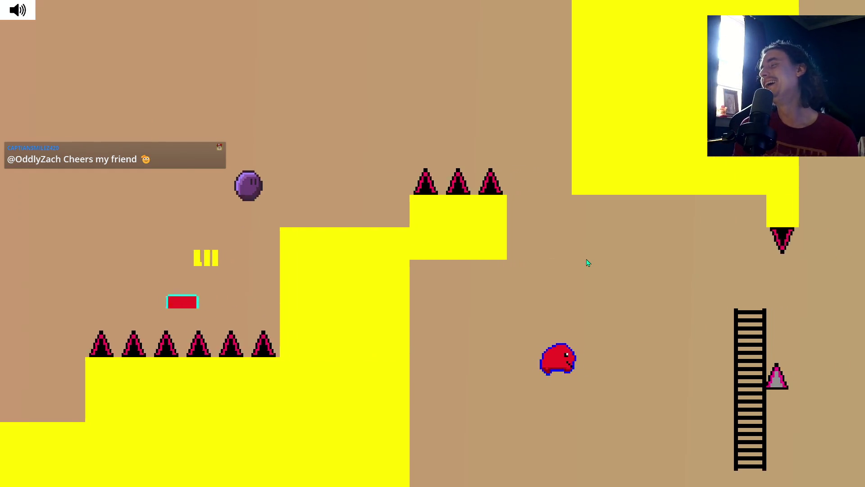
{"action": "key", "text": "space"}
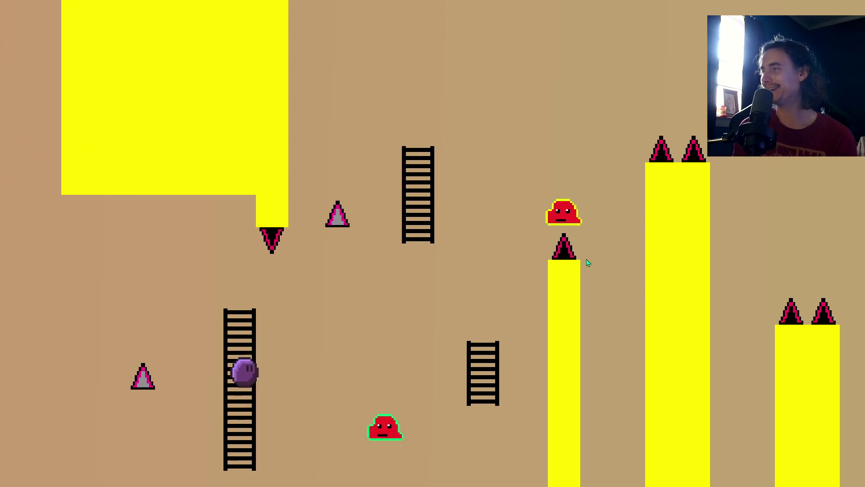
{"action": "key", "text": "space"}
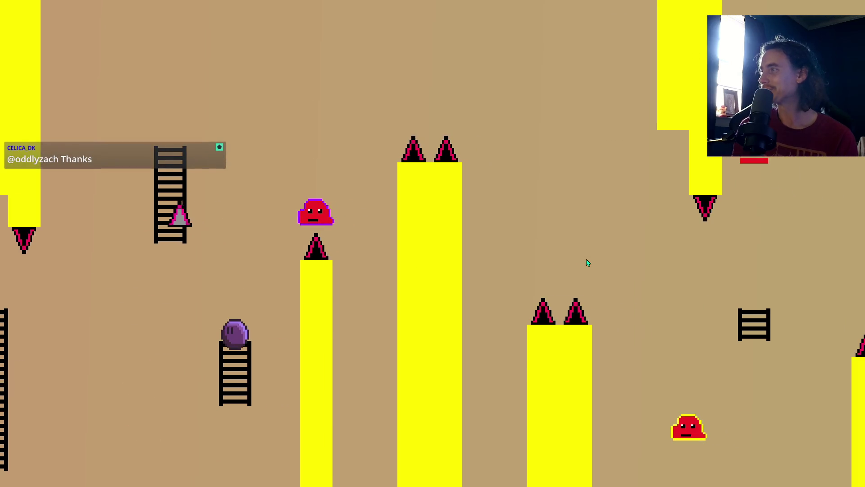
{"action": "key", "text": "space"}
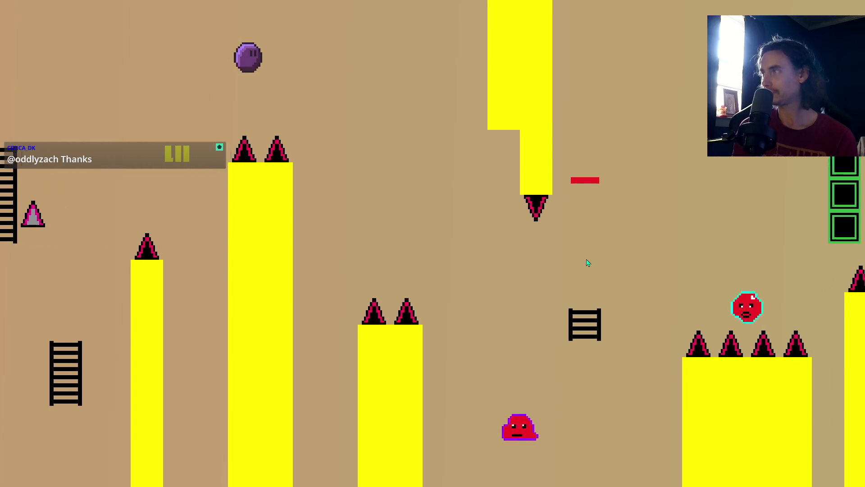
{"action": "key", "text": "space"}
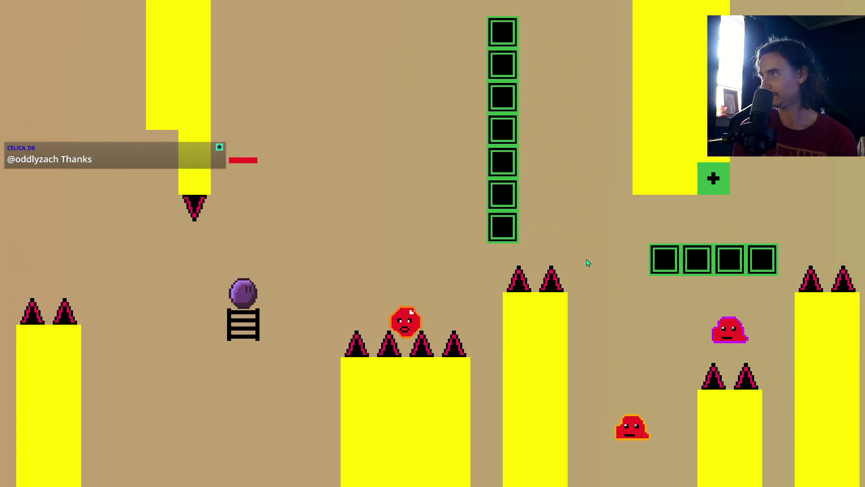
{"action": "key", "text": "space"}
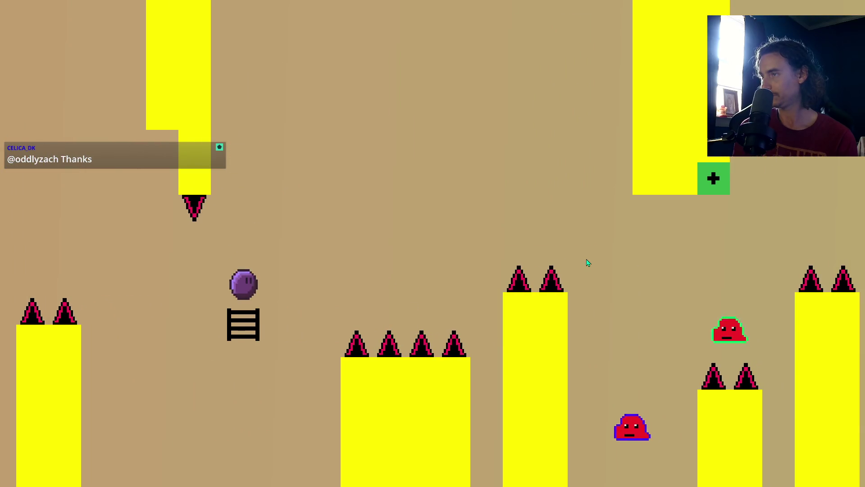
{"action": "key", "text": "space"}
{"action": "key", "text": "space"}
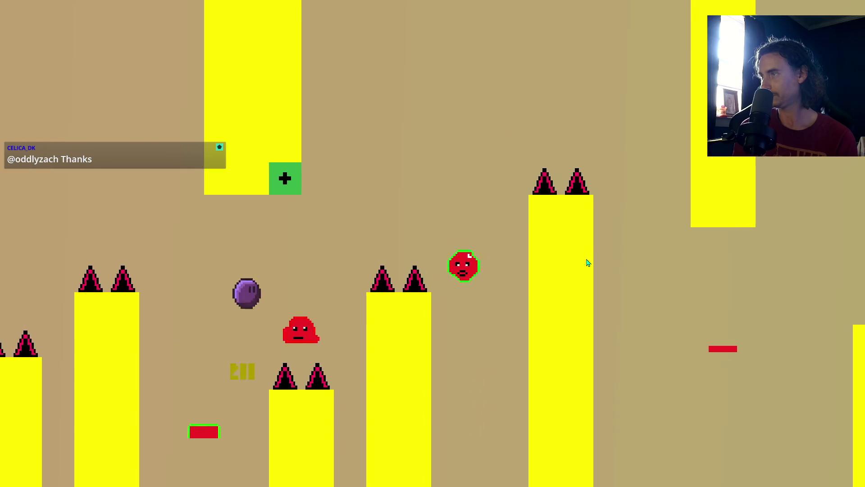
{"action": "key", "text": "space"}
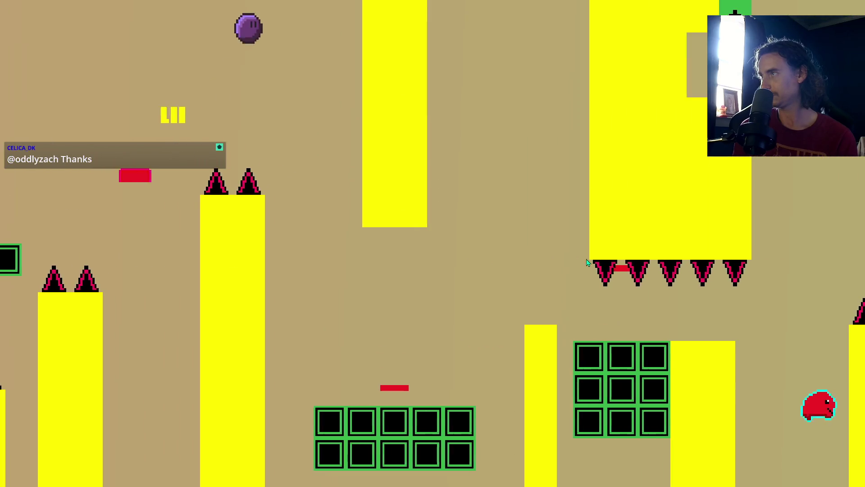
{"action": "key", "text": "space"}
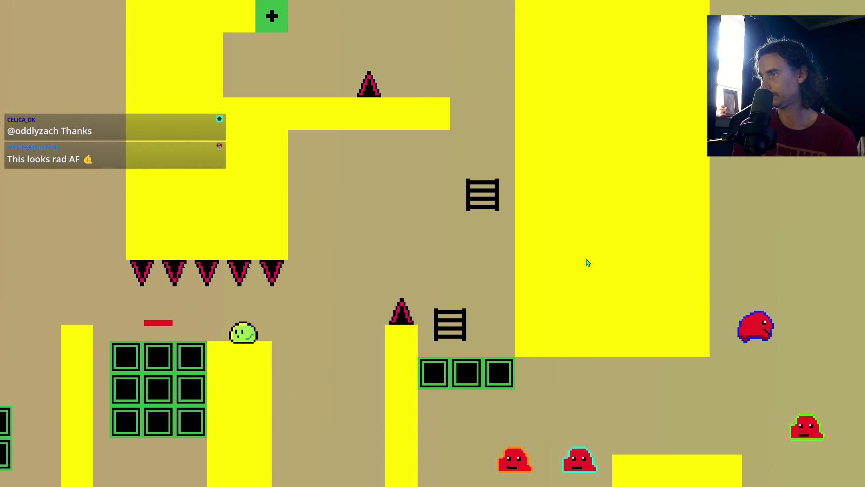
{"action": "key", "text": "space"}
{"action": "key", "text": "space"}
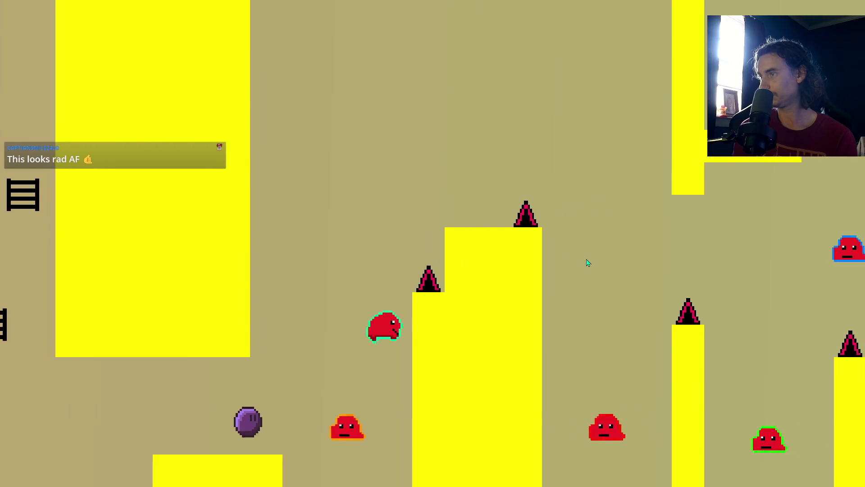
{"action": "key", "text": "space"}
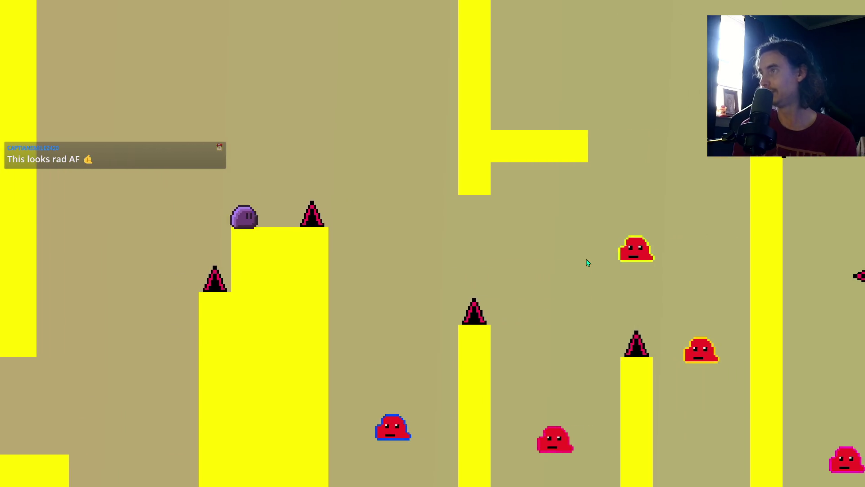
{"action": "key", "text": "space"}
{"action": "key", "text": "space"}
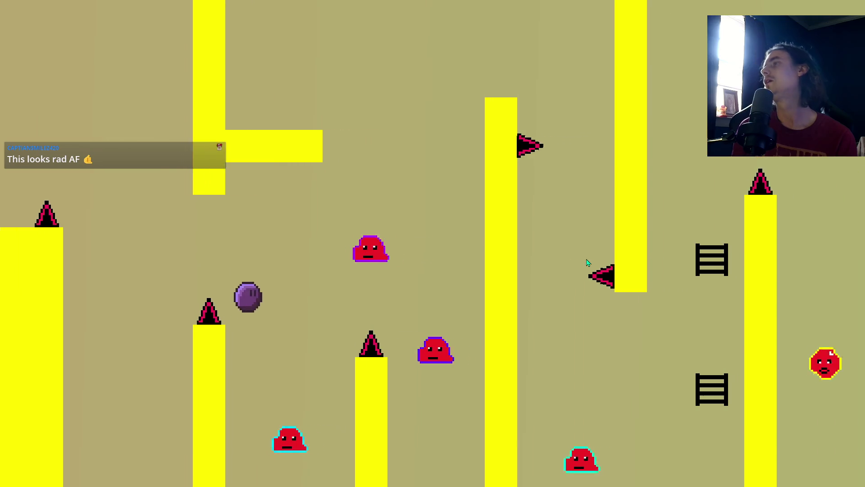
{"action": "key", "text": "space"}
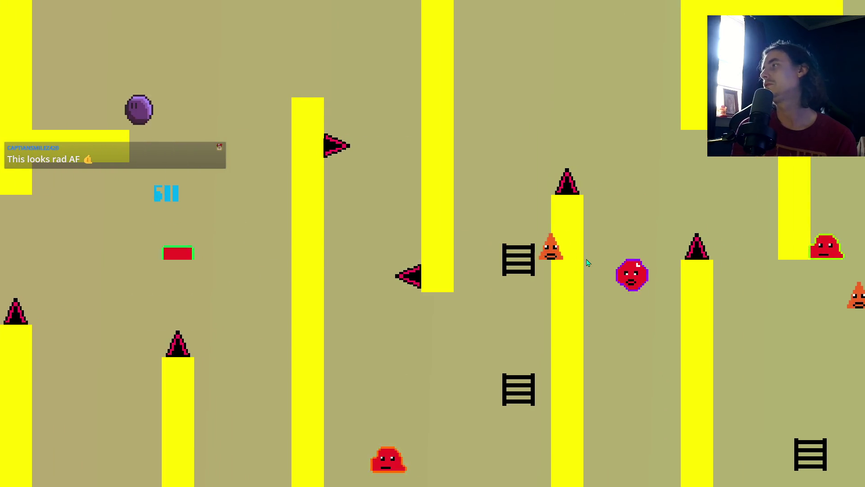
{"action": "key", "text": "space"}
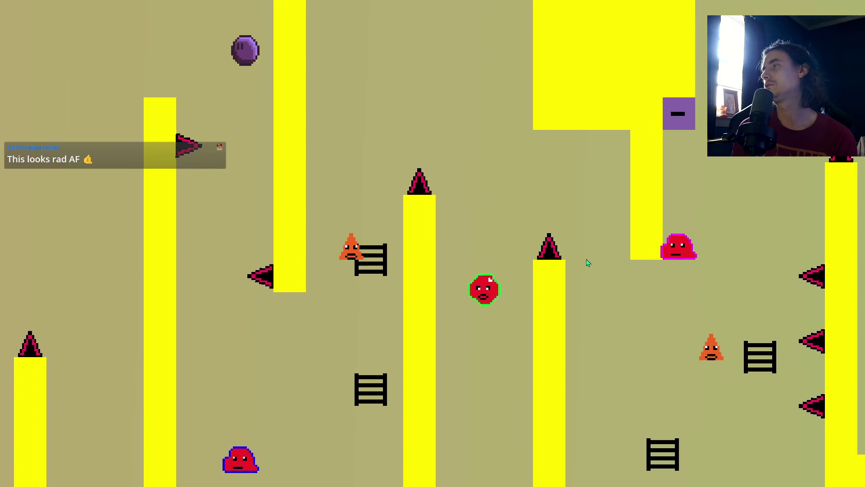
{"action": "key", "text": "space"}
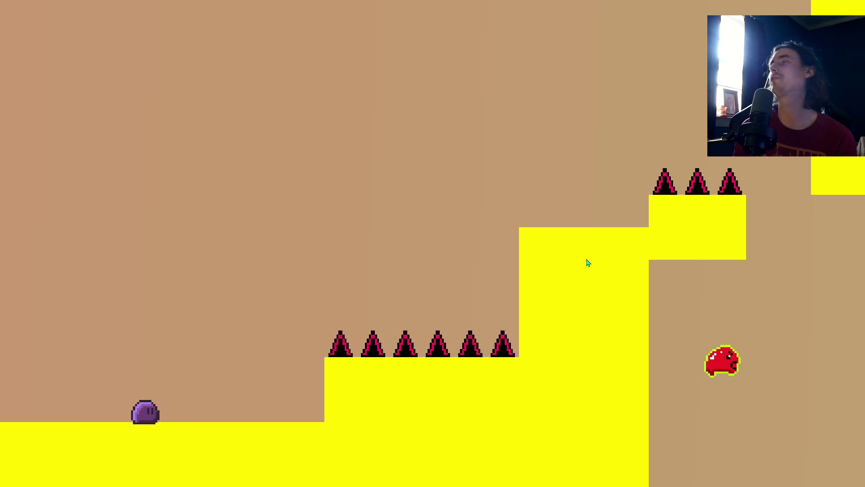
{"action": "key", "text": "space"}
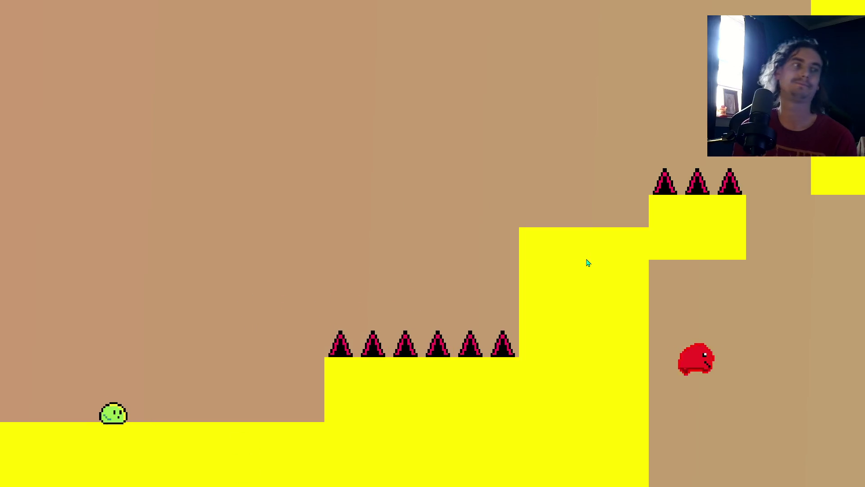
Replay from the start, jumping over spike rows, up ladders and from green blocks onto pillars.
{"action": "key", "text": "space"}
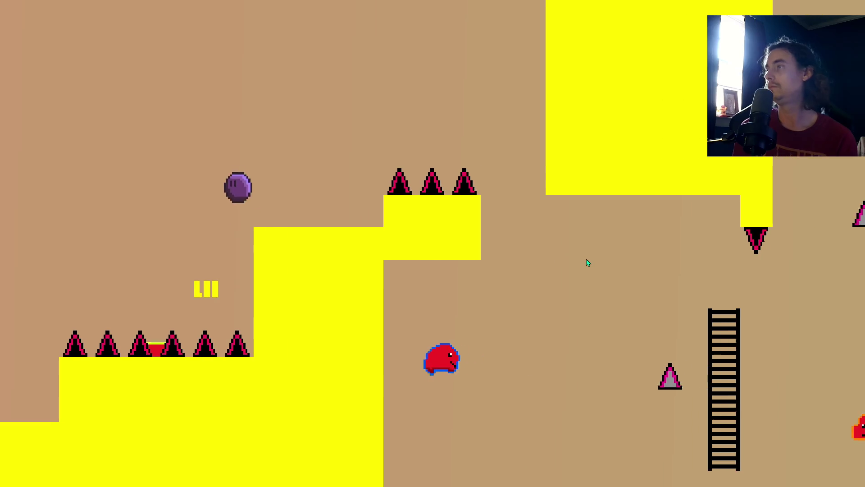
{"action": "key", "text": "space"}
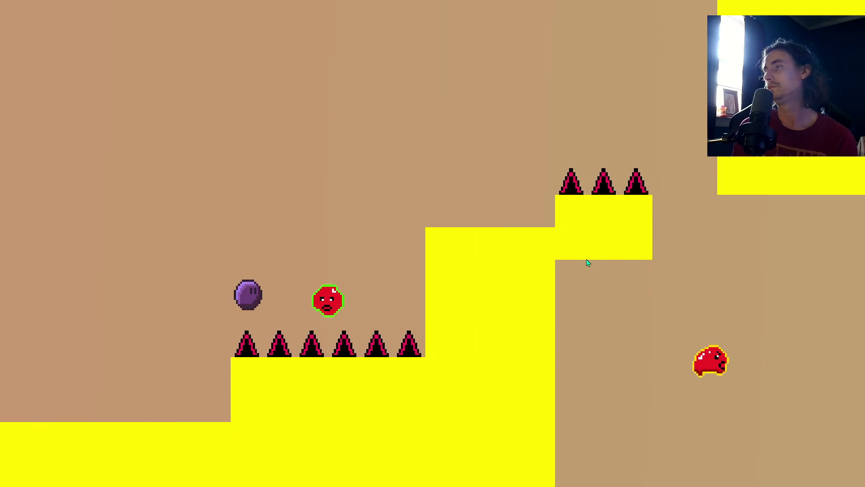
{"action": "key", "text": "space"}
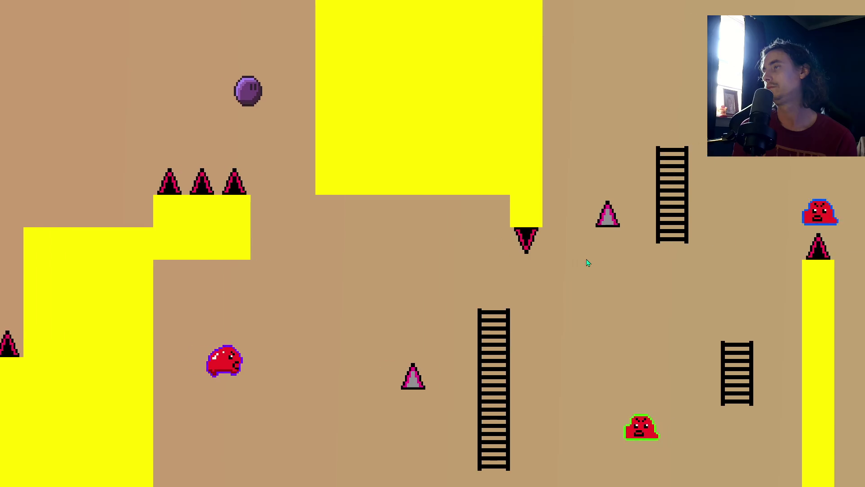
{"action": "key", "text": "space"}
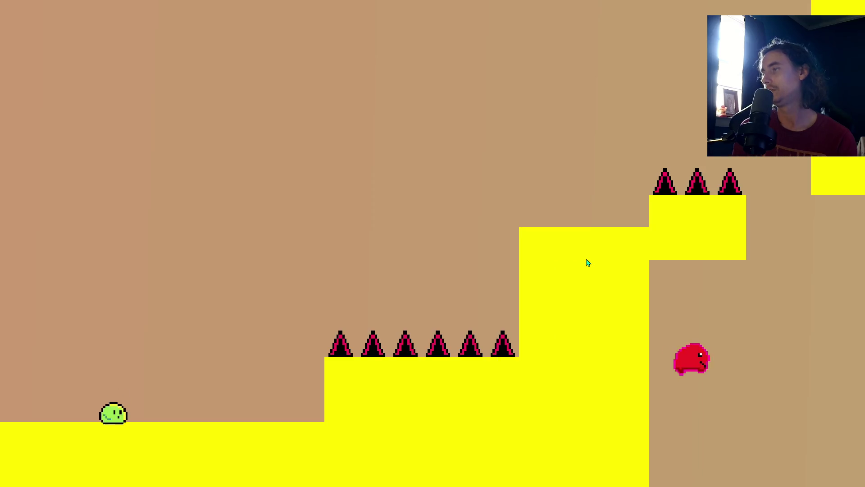
{"action": "key", "text": "space"}
{"action": "key", "text": "space"}
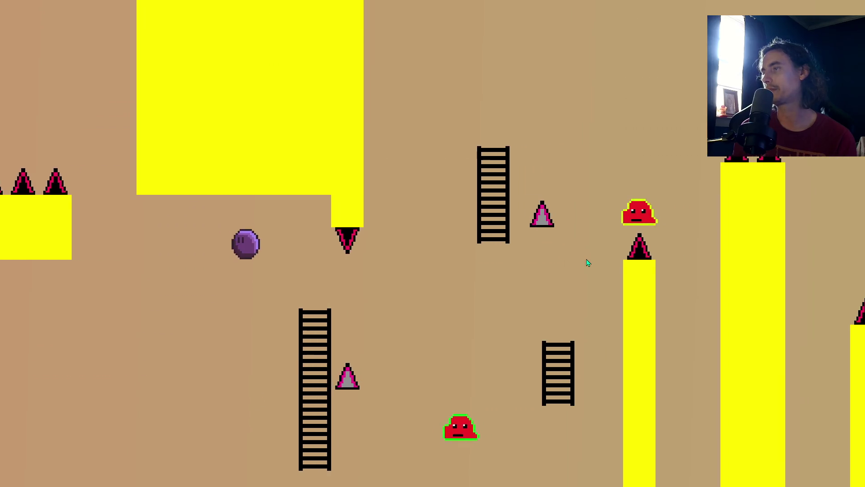
{"action": "key", "text": "space"}
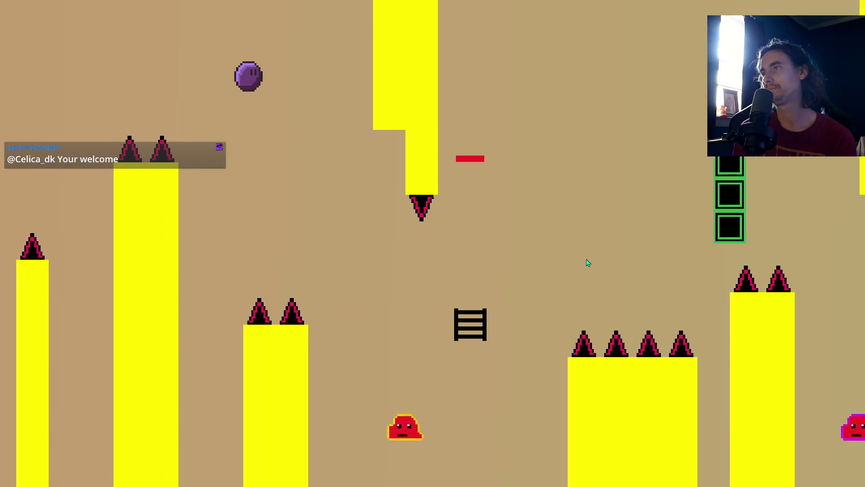
{"action": "key", "text": "space"}
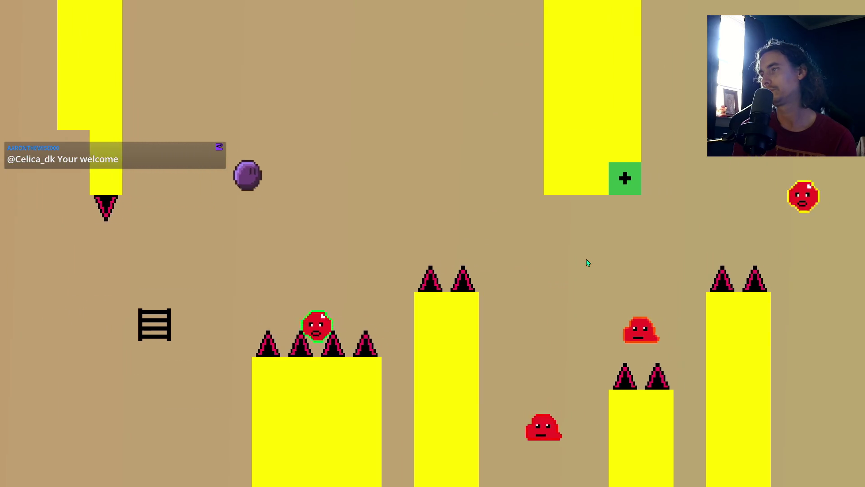
{"action": "key", "text": "space"}
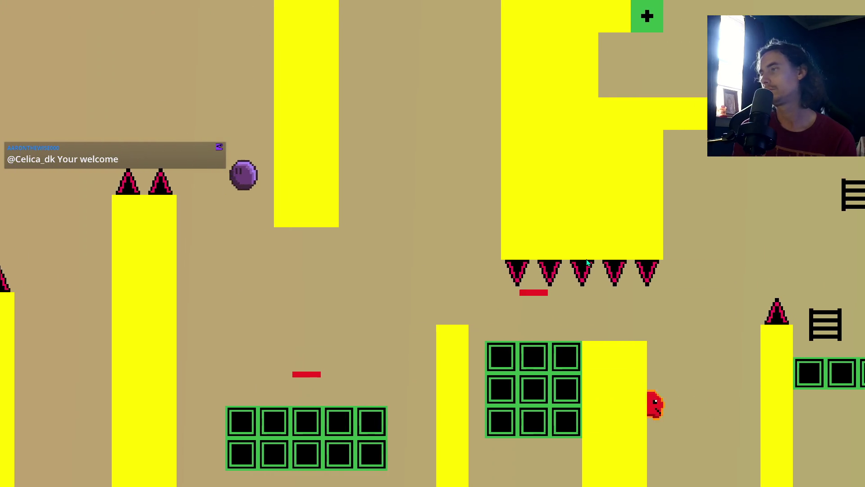
{"action": "key", "text": "space"}
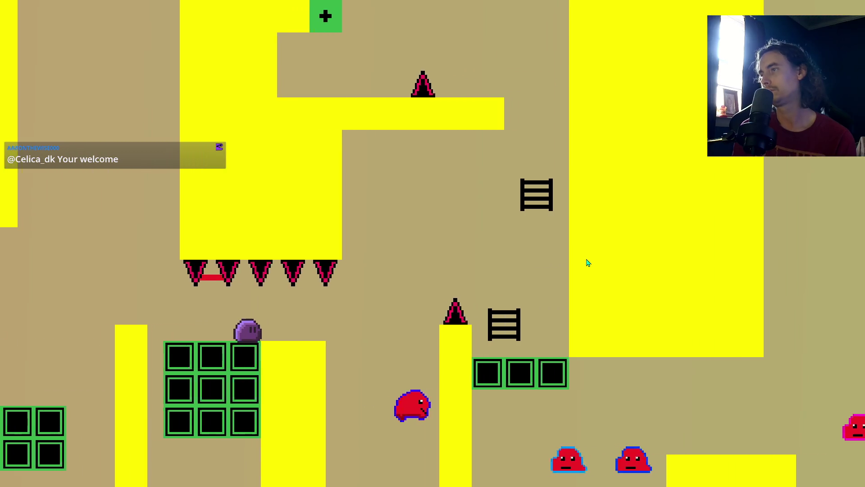
{"action": "key", "text": "space"}
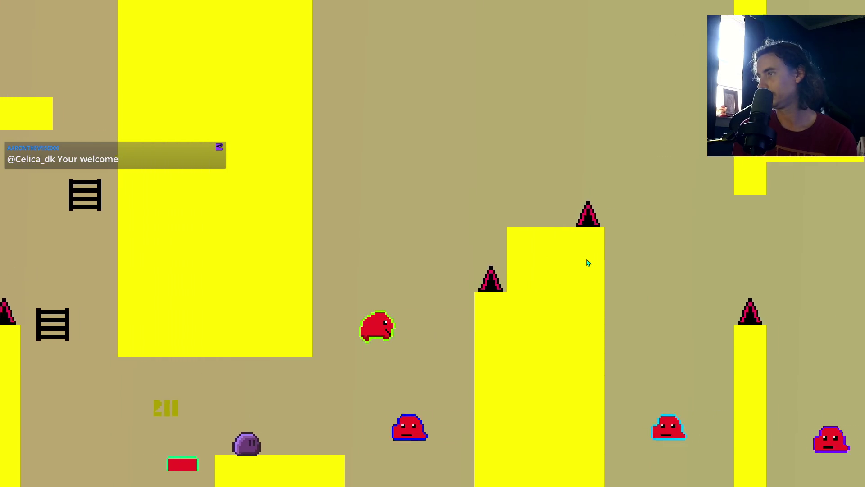
{"action": "key", "text": "space"}
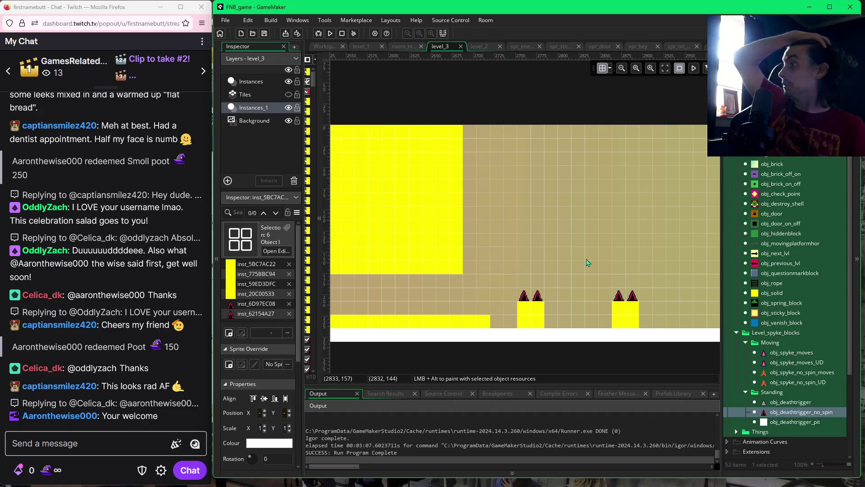
Scroll the Twitch chat down to the latest messages so the pause banner clears.
{"action": "scroll", "coordinate": [154, 180], "scroll_direction": "up", "scroll_amount": 5}
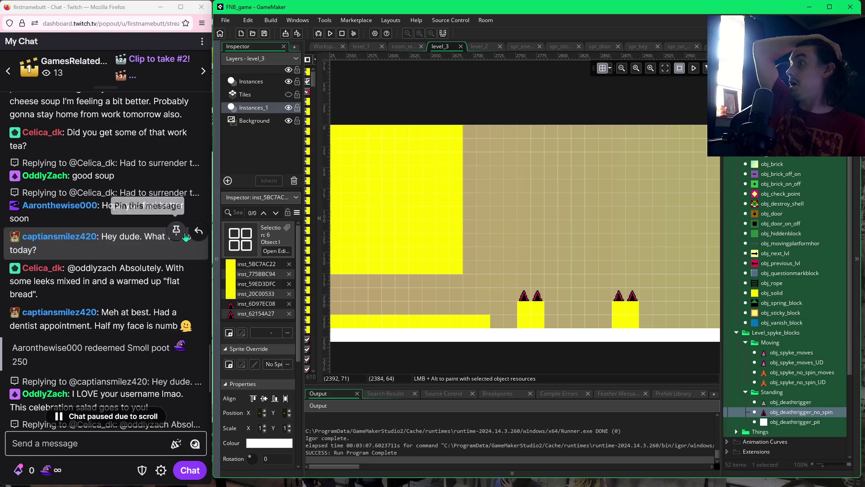
{"action": "scroll", "coordinate": [66, 148], "scroll_direction": "up", "scroll_amount": 5}
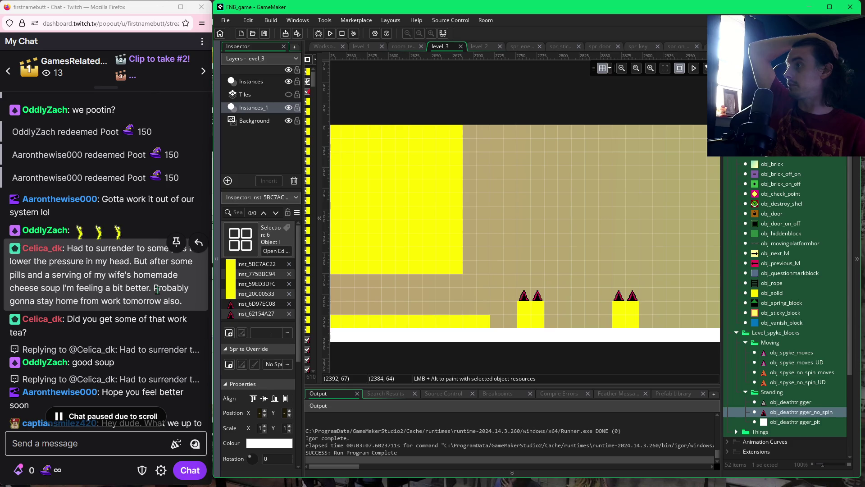
{"action": "scroll", "coordinate": [157, 290], "scroll_direction": "down", "scroll_amount": 2}
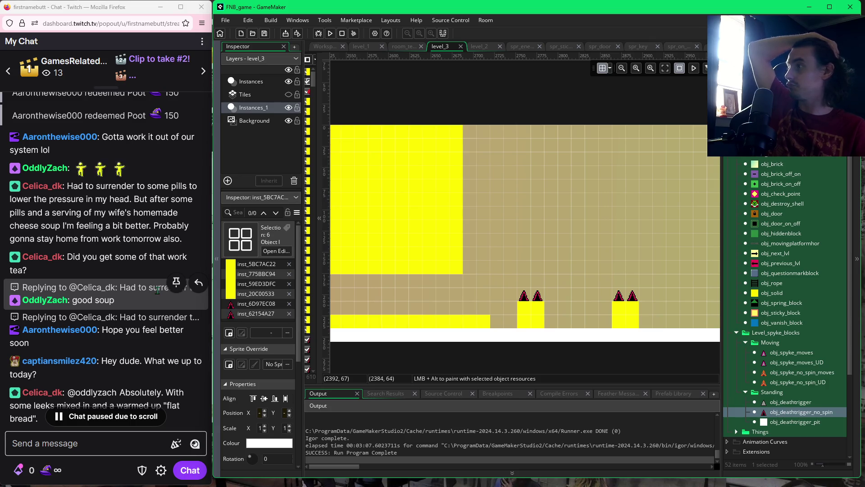
{"action": "scroll", "coordinate": [157, 289], "scroll_direction": "down", "scroll_amount": 2}
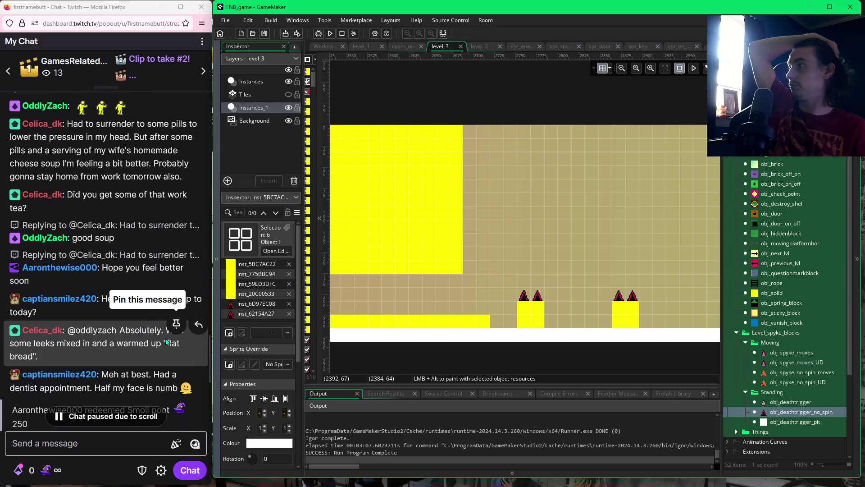
{"action": "scroll", "coordinate": [127, 343], "scroll_direction": "down", "scroll_amount": 3}
{"action": "scroll", "coordinate": [123, 342], "scroll_direction": "up", "scroll_amount": 5}
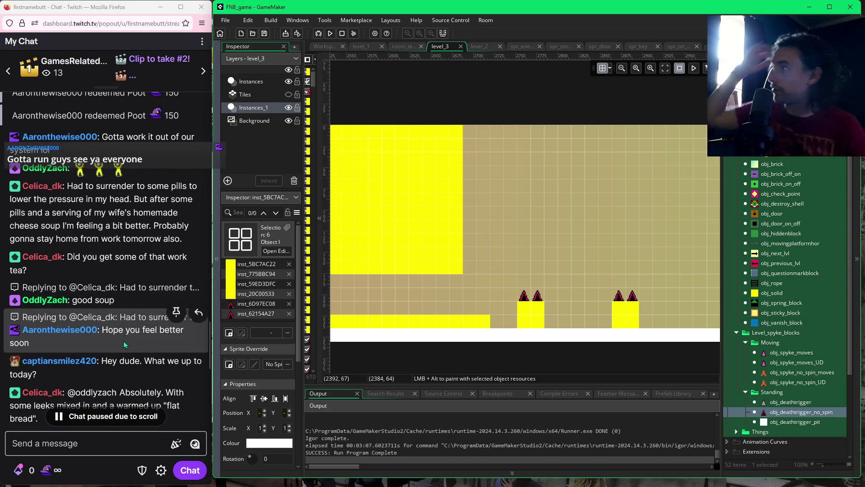
{"action": "scroll", "coordinate": [117, 342], "scroll_direction": "down", "scroll_amount": 4}
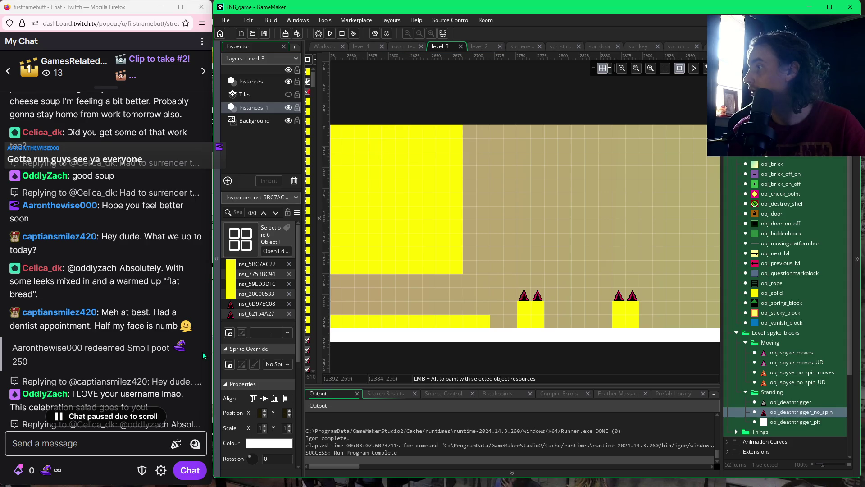
{"action": "scroll", "coordinate": [203, 356], "scroll_direction": "down", "scroll_amount": 2}
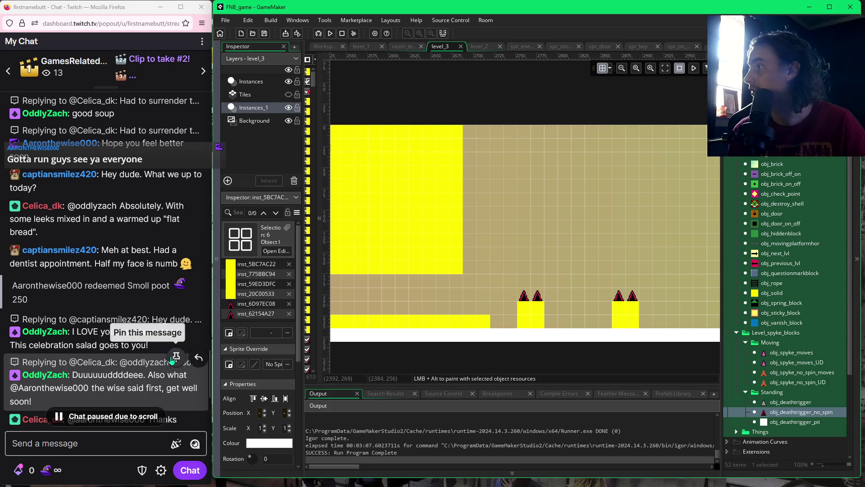
{"action": "scroll", "coordinate": [194, 333], "scroll_direction": "down", "scroll_amount": 2}
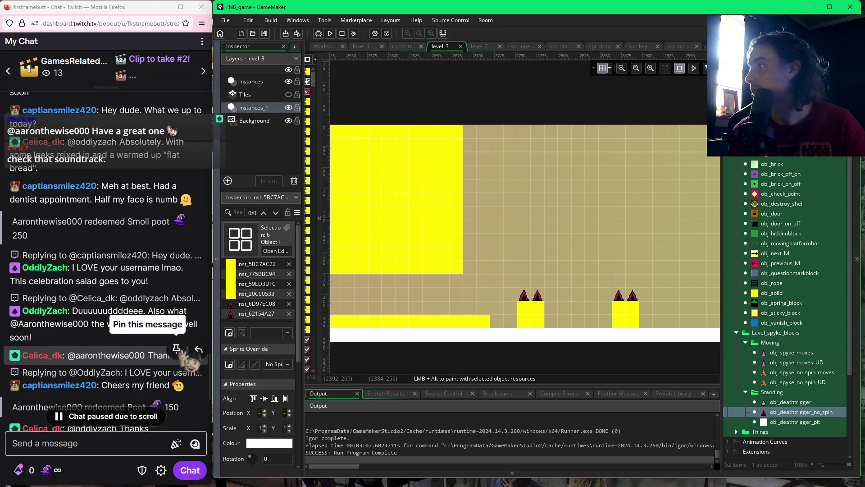
{"action": "scroll", "coordinate": [193, 376], "scroll_direction": "down", "scroll_amount": 2}
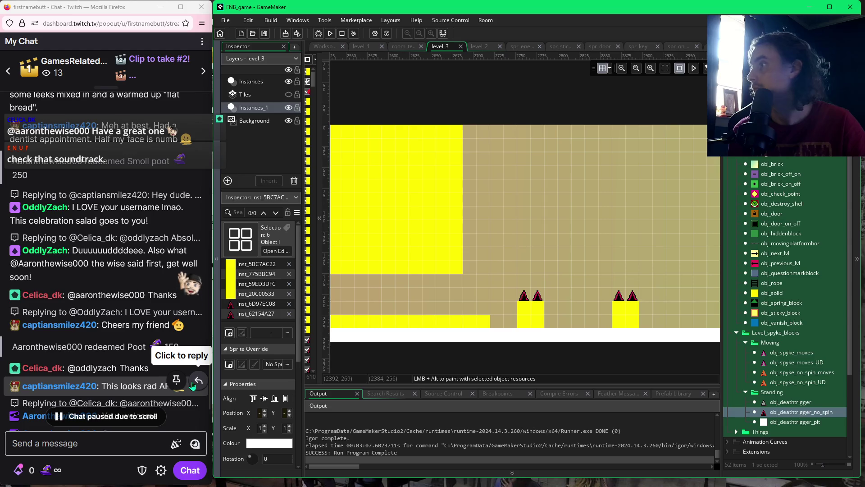
{"action": "scroll", "coordinate": [185, 380], "scroll_direction": "down", "scroll_amount": 2}
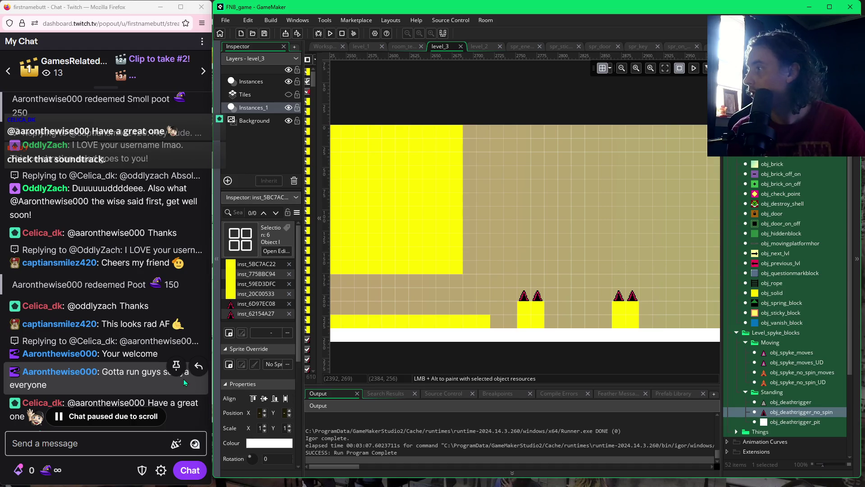
{"action": "scroll", "coordinate": [183, 379], "scroll_direction": "down", "scroll_amount": 1}
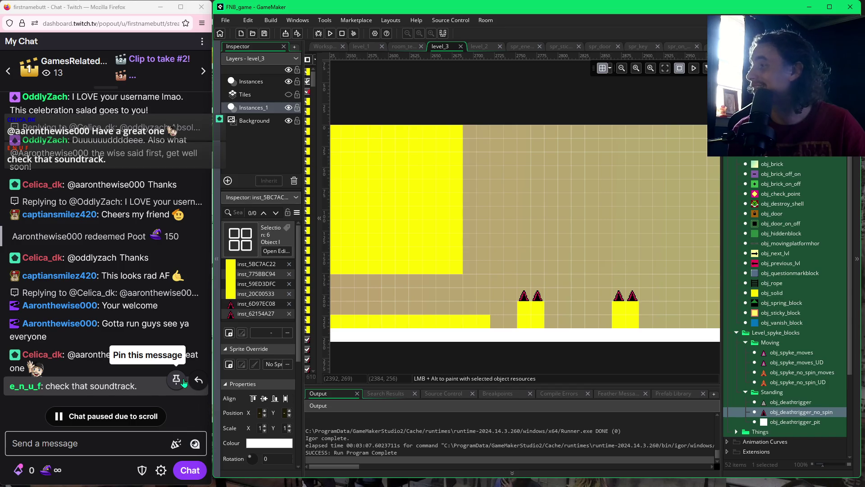
{"action": "scroll", "coordinate": [184, 382], "scroll_direction": "down", "scroll_amount": 1}
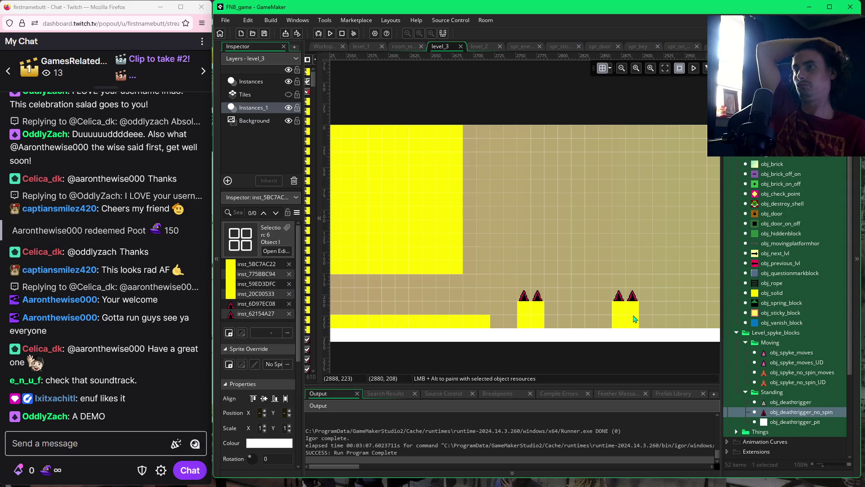
Drag the long yellow strip under the big block down one grid cell, then deselect it.
{"action": "left_click_drag", "start_coordinate": [444, 294], "coordinate": [573, 301]}
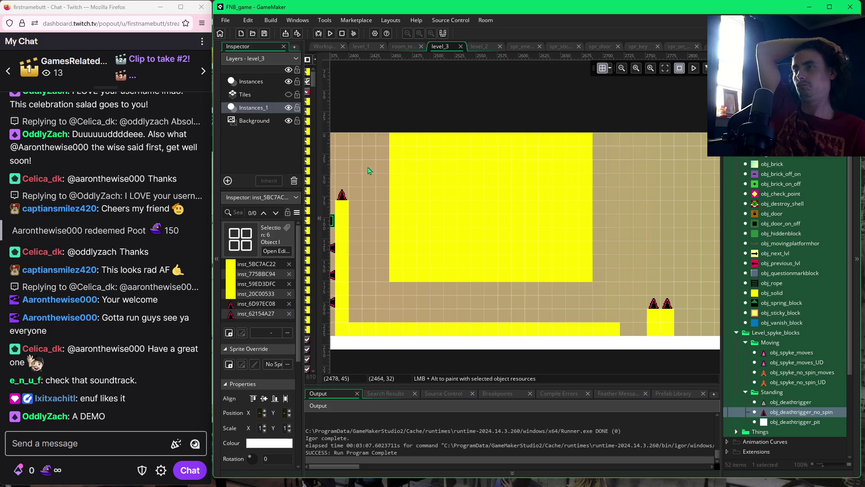
{"action": "left_click_drag", "start_coordinate": [454, 248], "coordinate": [466, 292]}
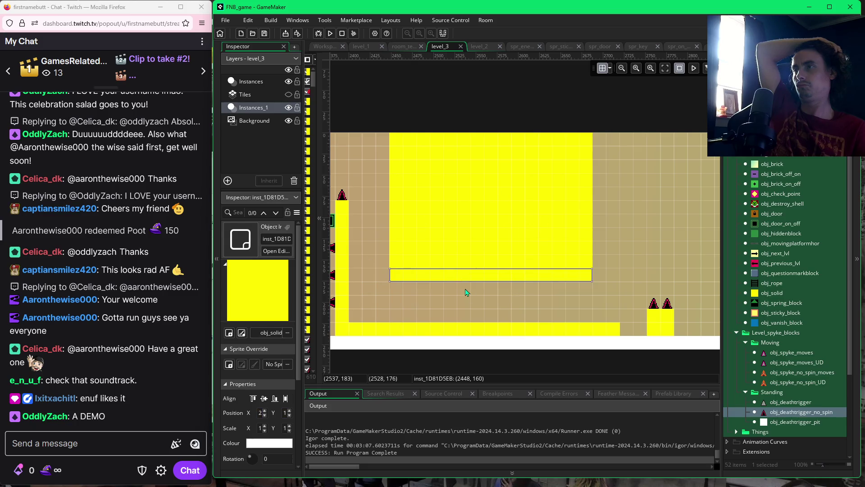
{"action": "left_click_drag", "start_coordinate": [329, 293], "coordinate": [393, 289]}
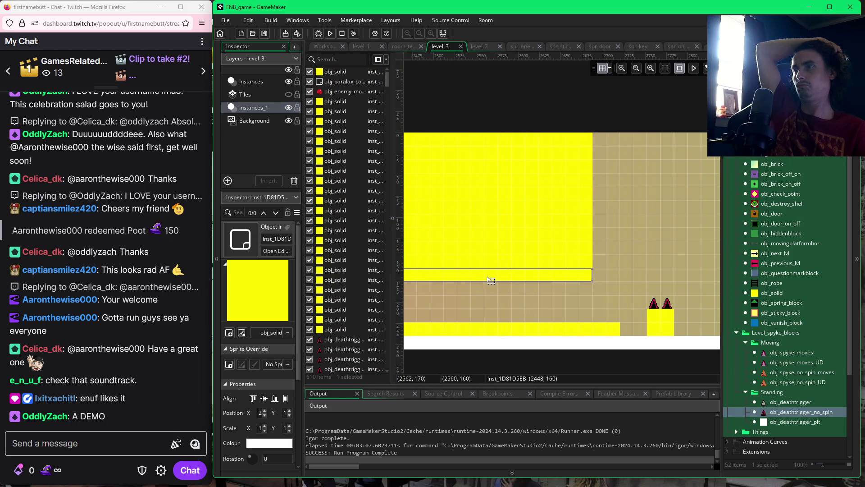
{"action": "mouse_move", "coordinate": [392, 281]}
{"action": "left_mouse_down"}
{"action": "mouse_move", "coordinate": [296, 278]}
{"action": "mouse_move", "coordinate": [311, 280]}
{"action": "left_mouse_up"}
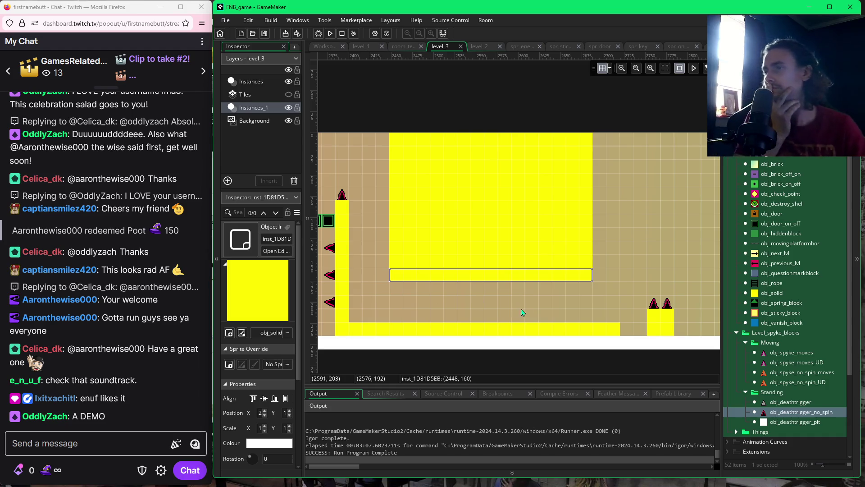
{"action": "left_click_drag", "start_coordinate": [575, 309], "coordinate": [506, 318]}
{"action": "left_click", "coordinate": [502, 318]}
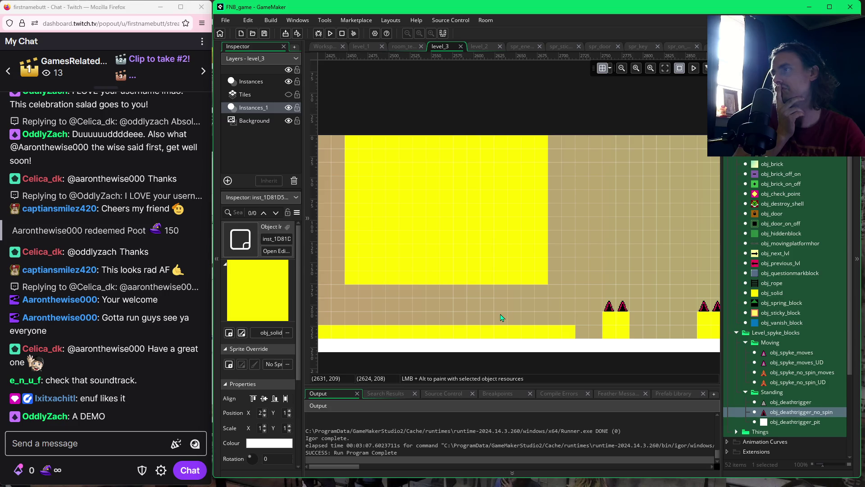
Remove the stretched strip and paint a row of 15 obj_solid blocks under the big block.
{"action": "left_click_drag", "start_coordinate": [350, 283], "coordinate": [351, 269]}
{"action": "left_click", "coordinate": [385, 290]}
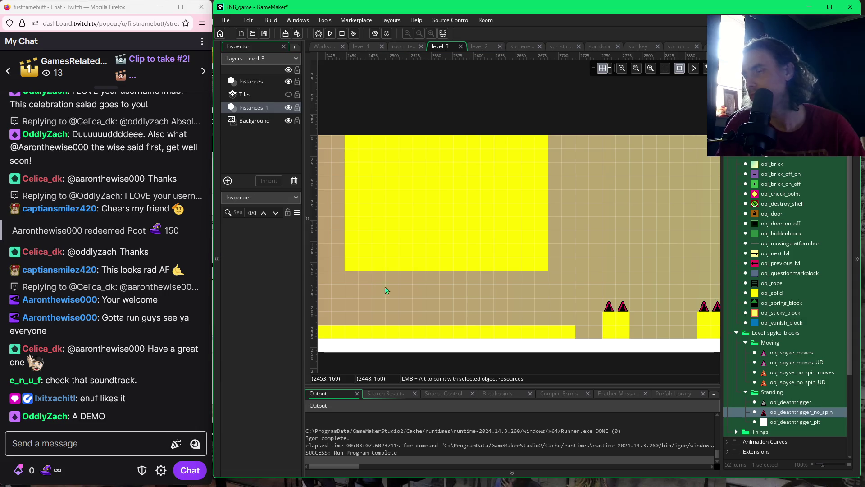
{"action": "left_click", "coordinate": [406, 293]}
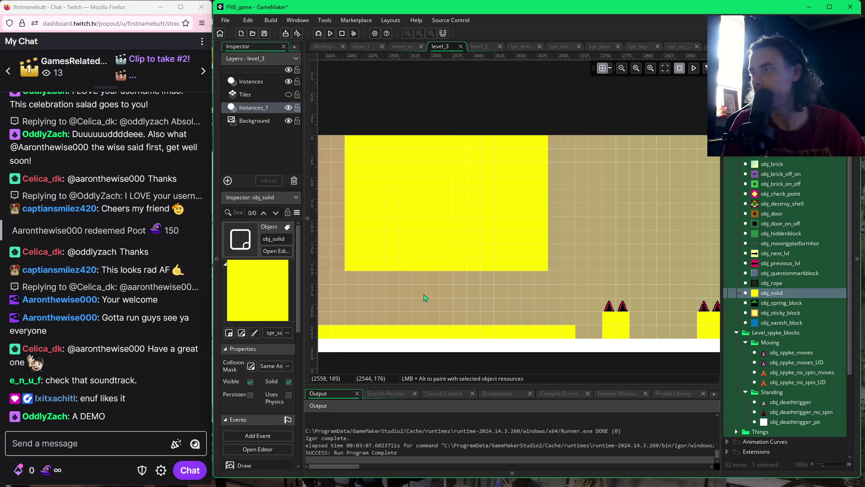
{"action": "left_click_drag", "start_coordinate": [352, 284], "coordinate": [539, 281]}
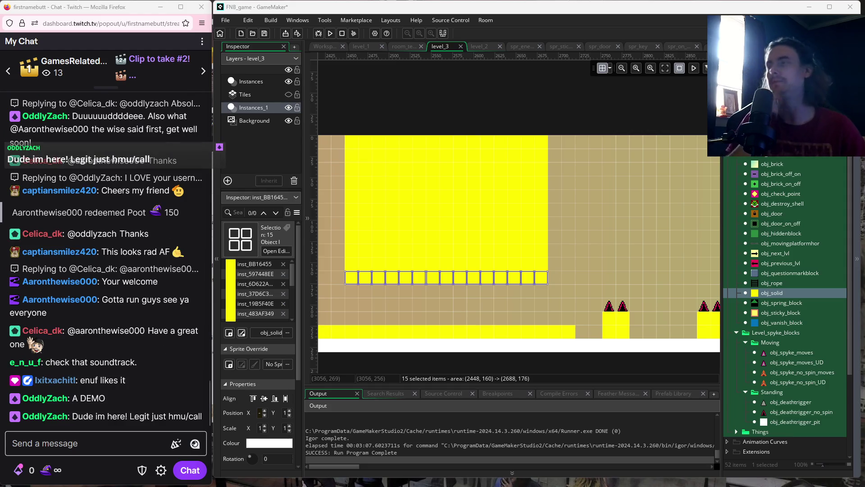
{"action": "left_click", "coordinate": [591, 361]}
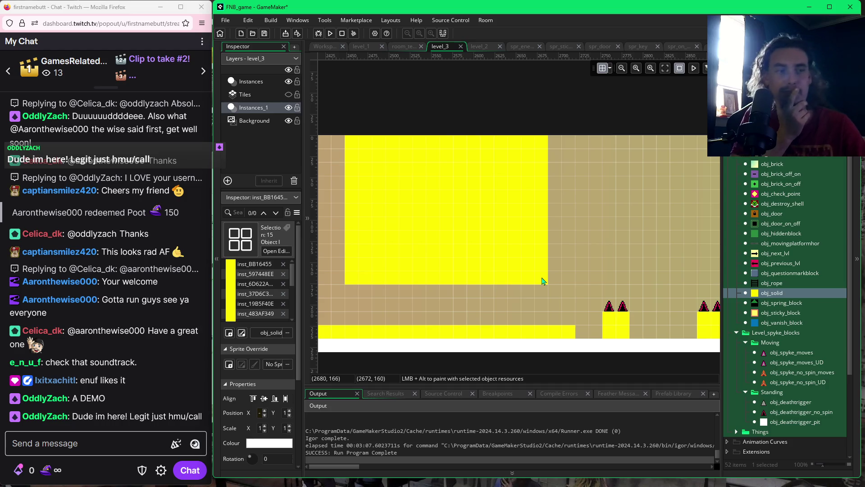
{"action": "scroll", "coordinate": [585, 298], "scroll_direction": "right", "scroll_amount": 4}
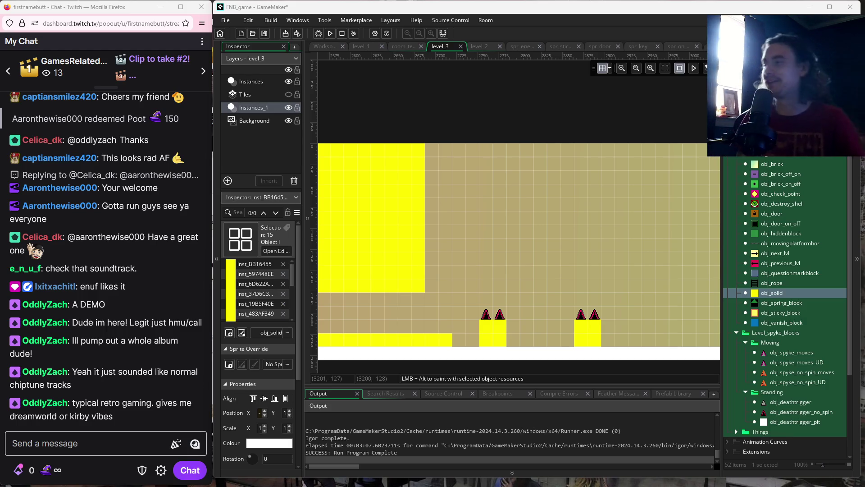
{"action": "mouse_move", "coordinate": [174, 272]}
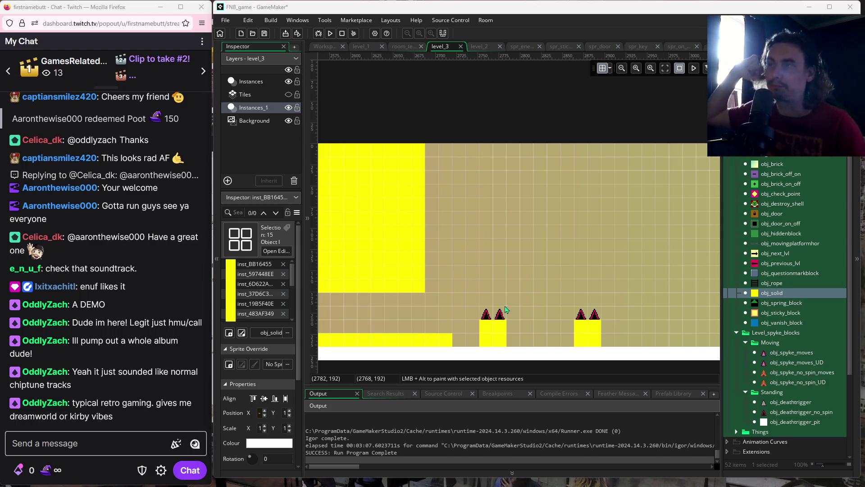
{"action": "scroll", "coordinate": [620, 306], "scroll_direction": "right", "scroll_amount": 5}
{"action": "scroll", "coordinate": [662, 304], "scroll_direction": "down", "scroll_amount": 2}
{"action": "scroll", "coordinate": [451, 295], "scroll_direction": "left", "scroll_amount": 1}
{"action": "scroll", "coordinate": [514, 289], "scroll_direction": "up", "scroll_amount": 1}
{"action": "scroll", "coordinate": [514, 289], "scroll_direction": "left", "scroll_amount": 3}
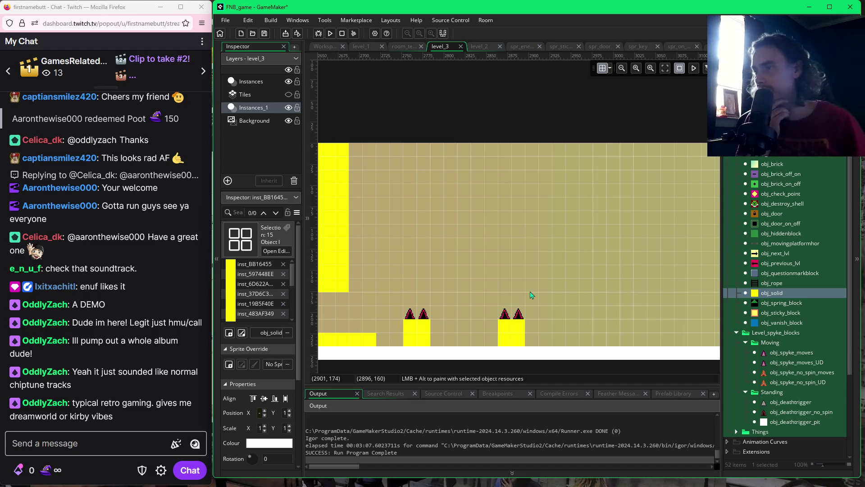
{"action": "scroll", "coordinate": [482, 307], "scroll_direction": "left", "scroll_amount": 3}
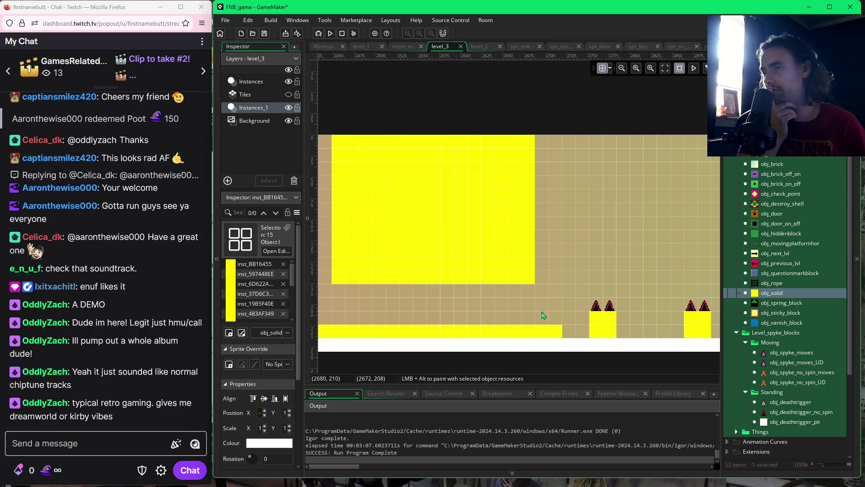
{"action": "scroll", "coordinate": [584, 312], "scroll_direction": "right", "scroll_amount": 1}
{"action": "scroll", "coordinate": [583, 311], "scroll_direction": "right", "scroll_amount": 1}
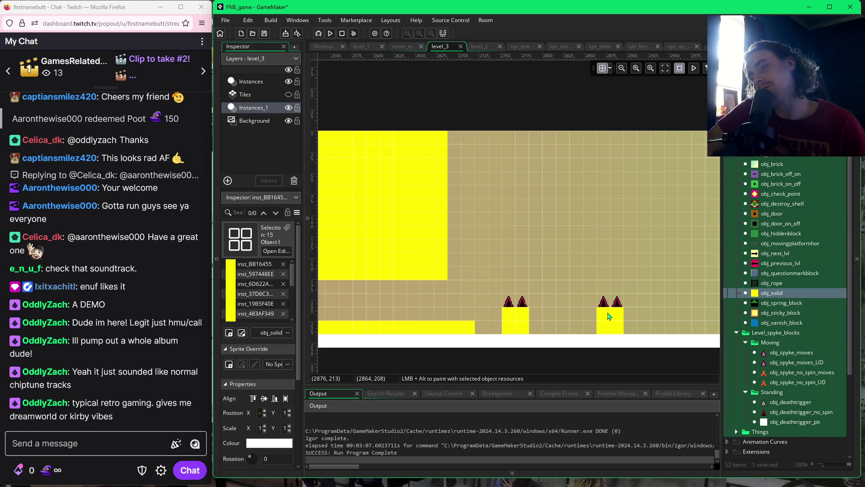
Raise the right spiked pillar two grid cells and move the red enemy up onto it.
{"action": "left_click", "coordinate": [604, 302]}
{"action": "left_click", "coordinate": [616, 305], "text": "ctrl"}
{"action": "left_click", "coordinate": [615, 318], "text": "ctrl"}
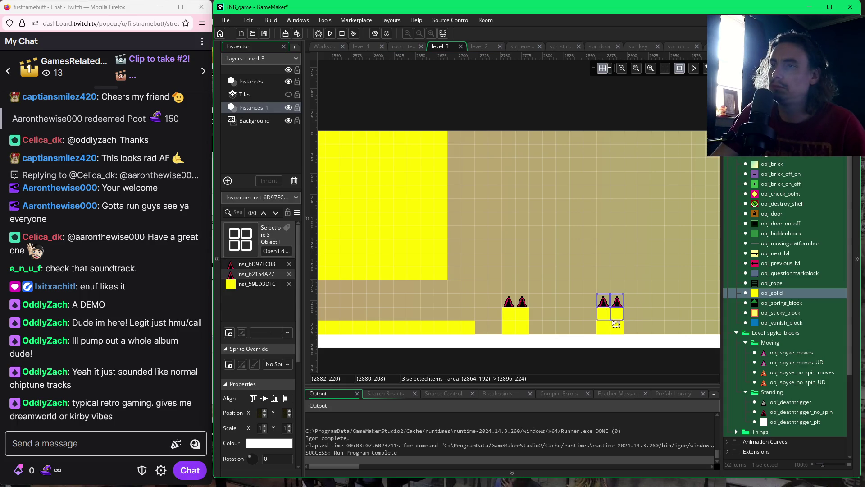
{"action": "left_click", "coordinate": [617, 327], "text": "ctrl"}
{"action": "left_click", "coordinate": [610, 332], "text": "ctrl"}
{"action": "left_click", "coordinate": [610, 332], "text": "ctrl"}
{"action": "mouse_move", "coordinate": [609, 332]}
{"action": "left_mouse_down"}
{"action": "mouse_move", "coordinate": [611, 283]}
{"action": "mouse_move", "coordinate": [630, 285]}
{"action": "left_mouse_up"}
{"action": "mouse_move", "coordinate": [611, 332]}
{"action": "left_mouse_down"}
{"action": "mouse_move", "coordinate": [638, 299]}
{"action": "mouse_move", "coordinate": [638, 280]}
{"action": "left_mouse_up"}
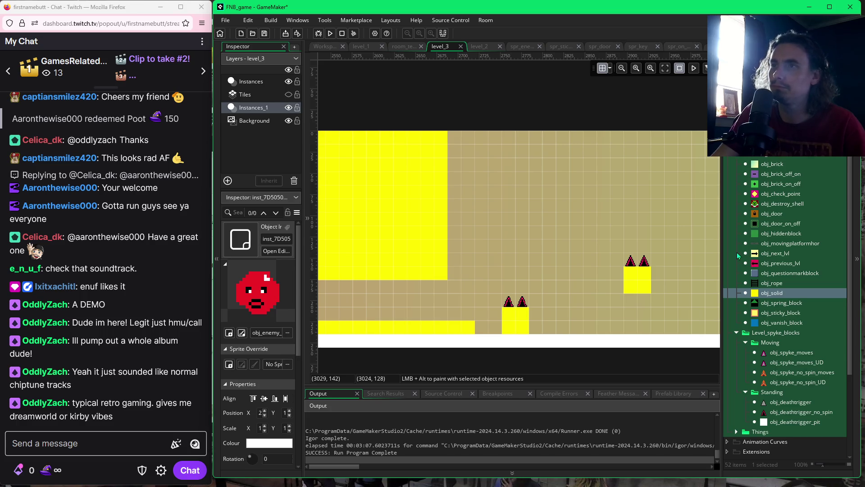
{"action": "left_click", "coordinate": [771, 283]}
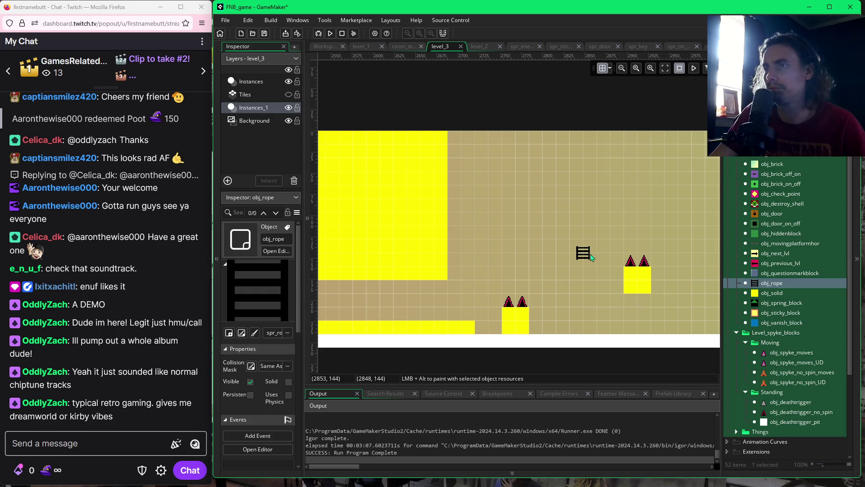
Place a rope left of the raised pillar, thicken the yellow ceiling downward, and fill solids under the pillar.
{"action": "left_click", "coordinate": [589, 257]}
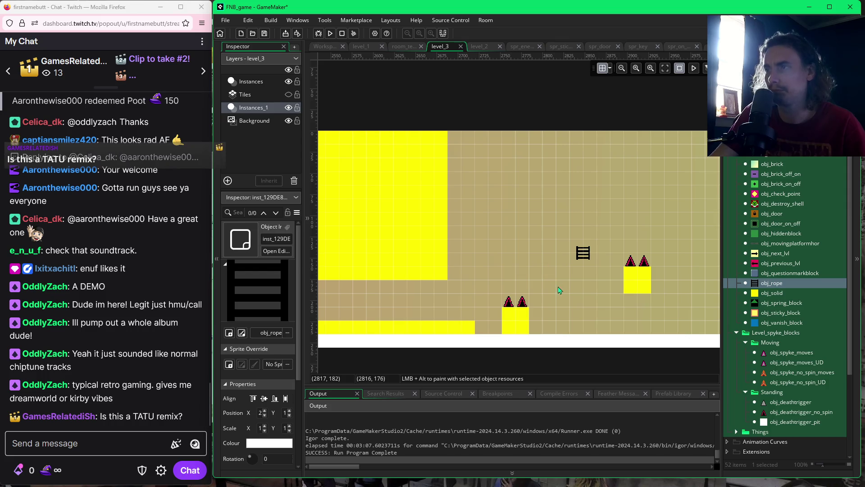
{"action": "left_click", "coordinate": [767, 294]}
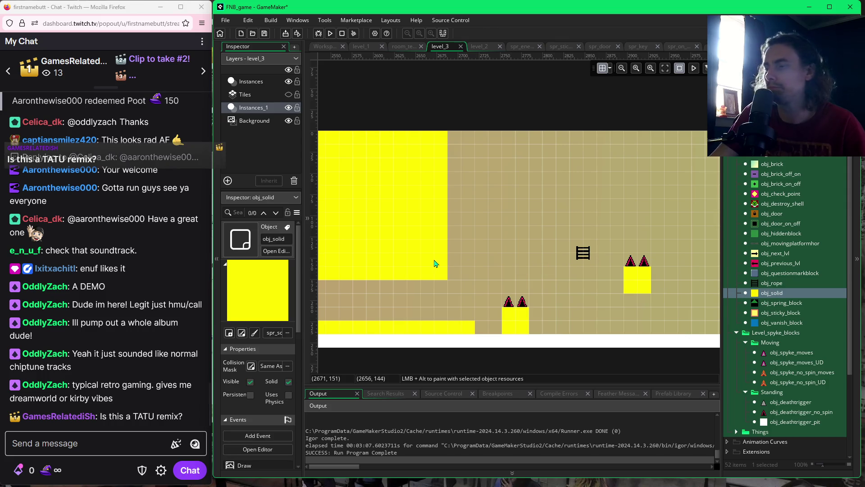
{"action": "left_click", "coordinate": [453, 277], "text": "alt"}
{"action": "mouse_move", "coordinate": [453, 277]}
{"action": "left_mouse_down"}
{"action": "mouse_move", "coordinate": [455, 140]}
{"action": "mouse_move", "coordinate": [559, 140]}
{"action": "mouse_move", "coordinate": [550, 168]}
{"action": "mouse_move", "coordinate": [482, 167]}
{"action": "mouse_move", "coordinate": [471, 162]}
{"action": "mouse_move", "coordinate": [552, 157]}
{"action": "left_mouse_up"}
{"action": "mouse_move", "coordinate": [469, 178]}
{"action": "left_mouse_down"}
{"action": "mouse_move", "coordinate": [548, 178]}
{"action": "mouse_move", "coordinate": [561, 192]}
{"action": "mouse_move", "coordinate": [477, 200]}
{"action": "mouse_move", "coordinate": [483, 222]}
{"action": "mouse_move", "coordinate": [501, 226]}
{"action": "left_mouse_up"}
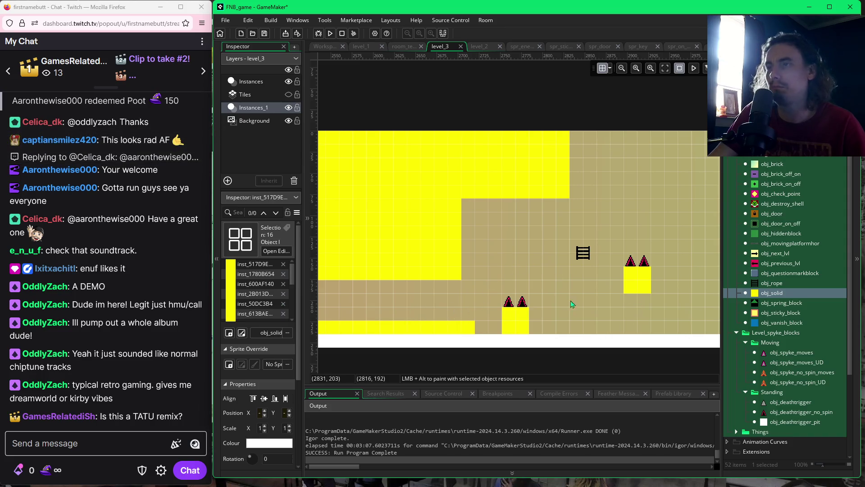
{"action": "left_click", "coordinate": [630, 301], "text": "alt"}
{"action": "mouse_move", "coordinate": [631, 305]}
{"action": "left_mouse_down"}
{"action": "mouse_move", "coordinate": [643, 307]}
{"action": "mouse_move", "coordinate": [643, 326]}
{"action": "mouse_move", "coordinate": [619, 334]}
{"action": "left_mouse_up"}
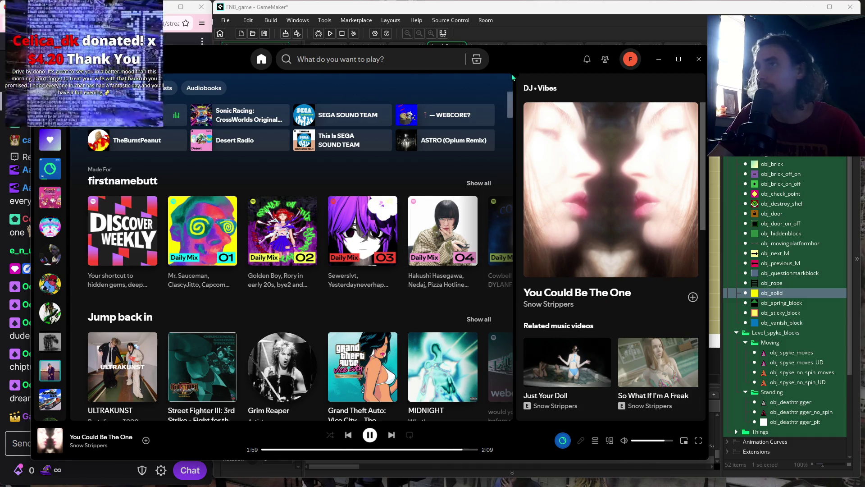
Drag the Spotify window off the right edge of the screen to reveal GameMaker's level_3 editor.
{"action": "left_click_drag", "start_coordinate": [541, 59], "coordinate": [743, 98]}
{"action": "left_click_drag", "start_coordinate": [361, 98], "coordinate": [864, 101]}
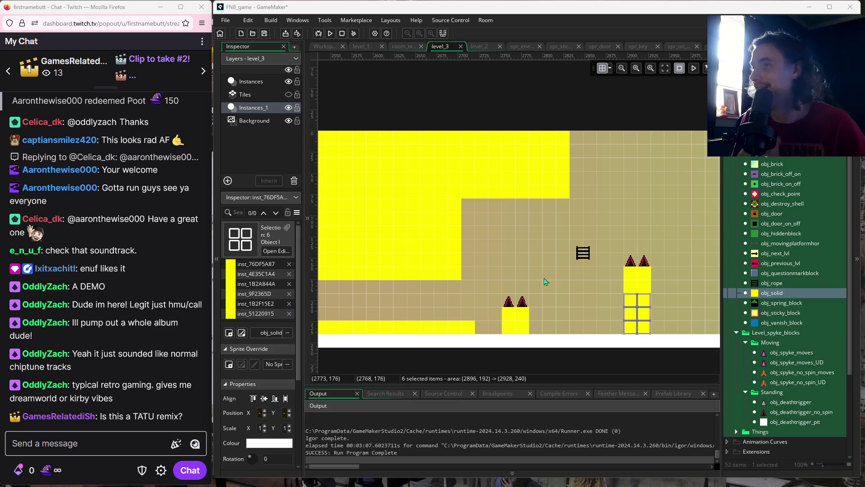
Pan right, then paint a yellow block column and a 2x2 block group beside the spiked block.
{"action": "left_click_drag", "start_coordinate": [572, 307], "coordinate": [549, 306]}
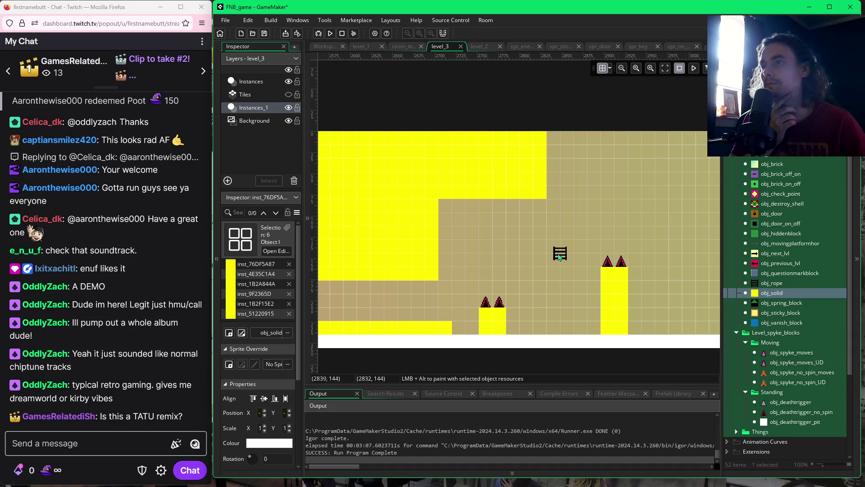
{"action": "left_click_drag", "start_coordinate": [665, 301], "coordinate": [560, 293]}
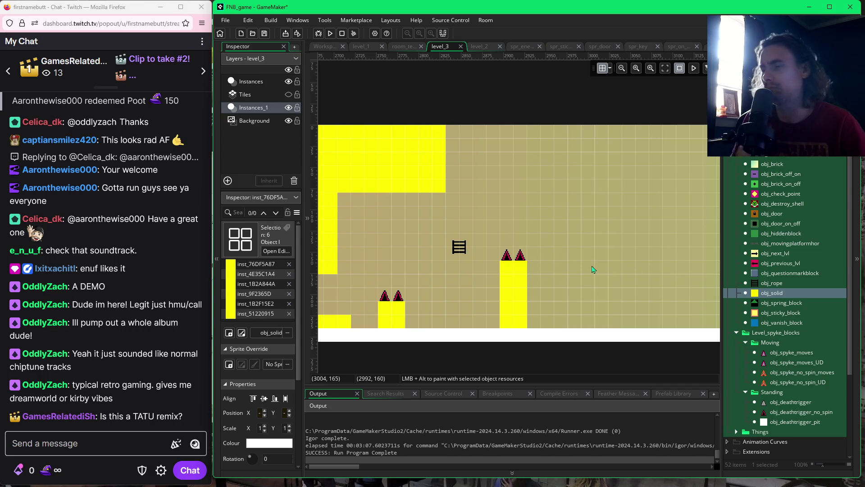
{"action": "mouse_move", "coordinate": [559, 252]}
{"action": "left_mouse_down"}
{"action": "mouse_move", "coordinate": [561, 324]}
{"action": "mouse_move", "coordinate": [535, 320]}
{"action": "mouse_move", "coordinate": [546, 270]}
{"action": "mouse_move", "coordinate": [536, 276]}
{"action": "left_mouse_up"}
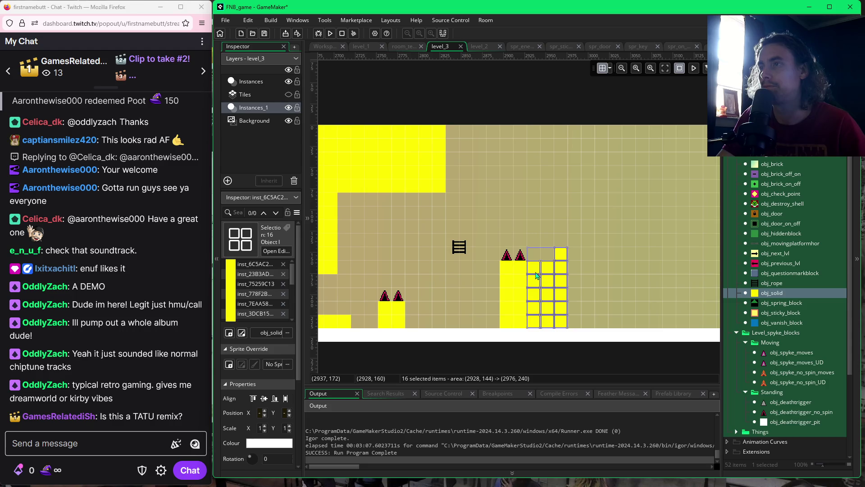
{"action": "mouse_move", "coordinate": [566, 247]}
{"action": "left_mouse_down"}
{"action": "mouse_move", "coordinate": [561, 230]}
{"action": "mouse_move", "coordinate": [570, 228]}
{"action": "mouse_move", "coordinate": [576, 322]}
{"action": "left_mouse_up"}
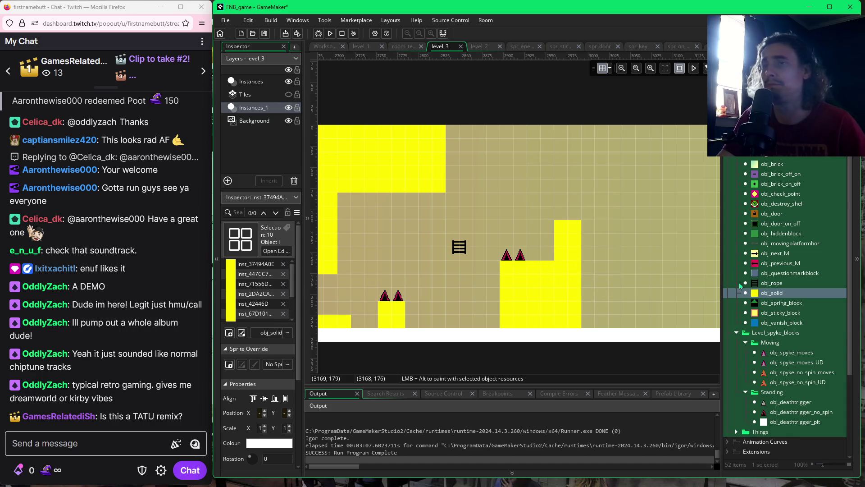
{"action": "left_click", "coordinate": [778, 412]}
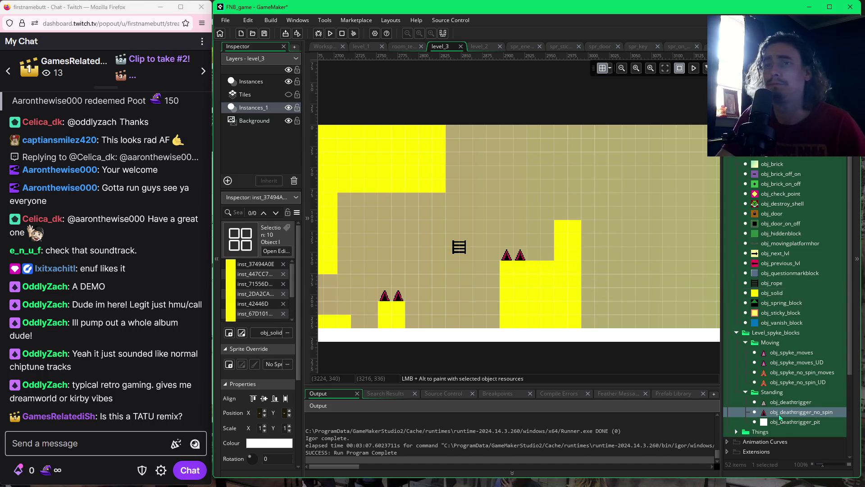
Add two non-spinning spikes along the lower step and two atop the taller yellow column.
{"action": "left_click", "coordinate": [537, 261], "text": "alt"}
{"action": "left_click", "coordinate": [545, 261], "text": "alt"}
{"action": "left_click", "coordinate": [560, 216], "text": "alt"}
{"action": "left_click", "coordinate": [574, 215], "text": "alt"}
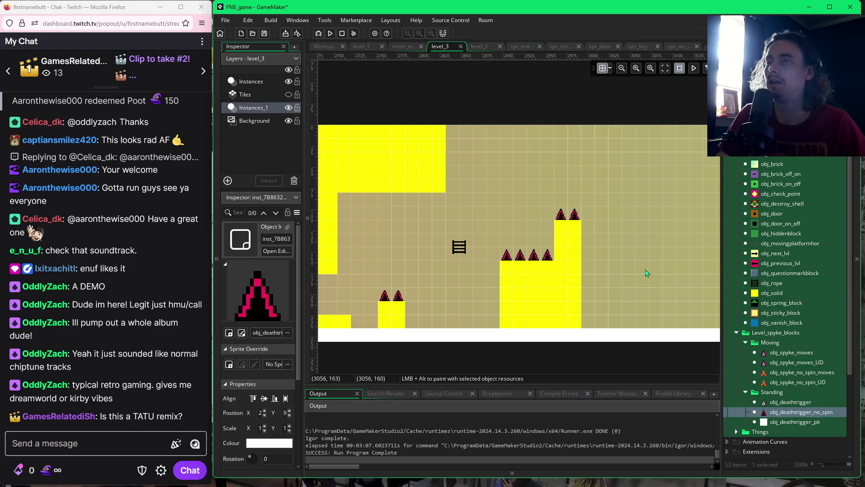
{"action": "scroll", "coordinate": [647, 273], "scroll_direction": "right", "scroll_amount": 2}
{"action": "scroll", "coordinate": [586, 290], "scroll_direction": "right", "scroll_amount": 2}
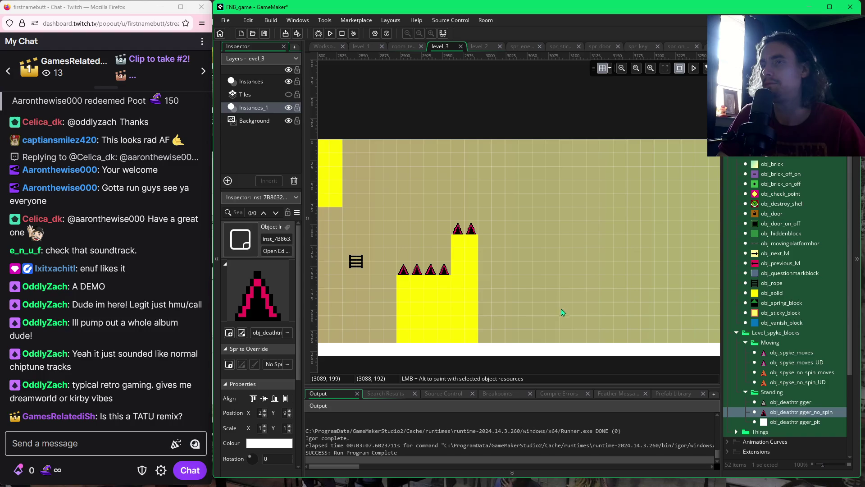
{"action": "scroll", "coordinate": [417, 285], "scroll_direction": "left", "scroll_amount": 4}
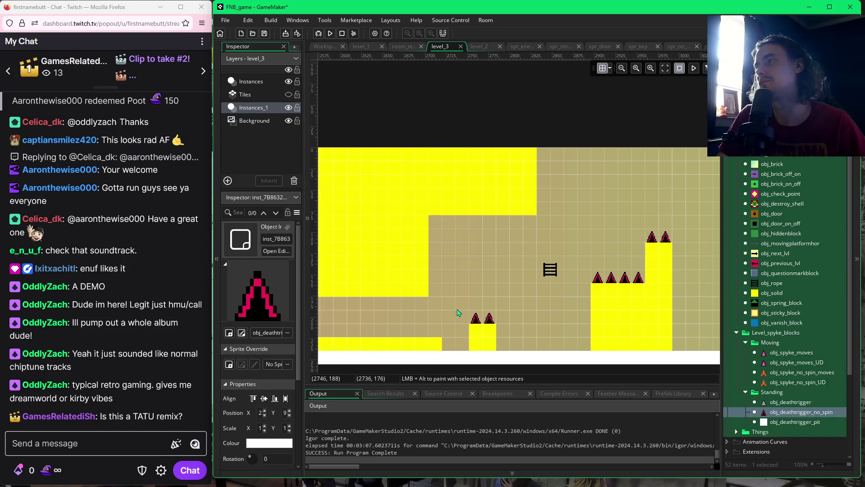
{"action": "scroll", "coordinate": [622, 315], "scroll_direction": "right", "scroll_amount": 4}
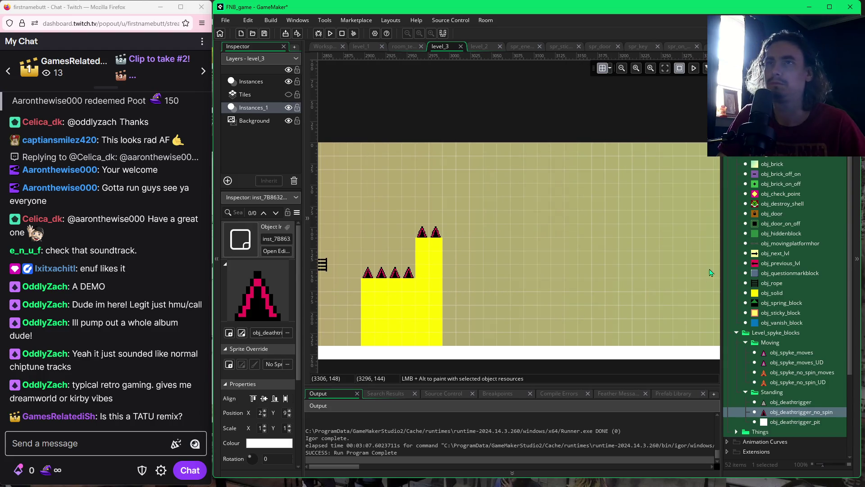
Place four red obj_goomba enemies across the new stretch of level_3.
{"action": "mouse_move", "coordinate": [779, 131]}
{"action": "left_mouse_down"}
{"action": "mouse_move", "coordinate": [609, 213]}
{"action": "mouse_move", "coordinate": [488, 313]}
{"action": "mouse_move", "coordinate": [481, 329]}
{"action": "left_mouse_up"}
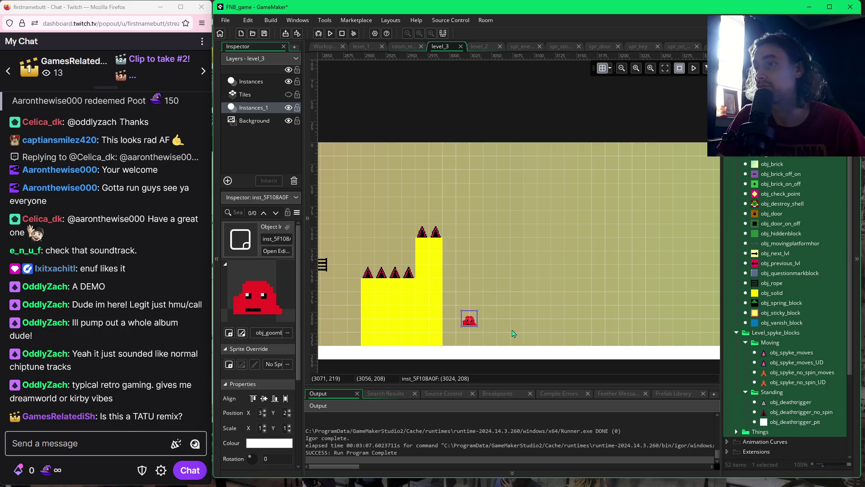
{"action": "left_click", "coordinate": [549, 293], "text": "alt"}
{"action": "left_click", "coordinate": [645, 319], "text": "alt"}
{"action": "left_click_drag", "start_coordinate": [681, 319], "coordinate": [589, 317]}
{"action": "left_click", "coordinate": [649, 277], "text": "alt"}
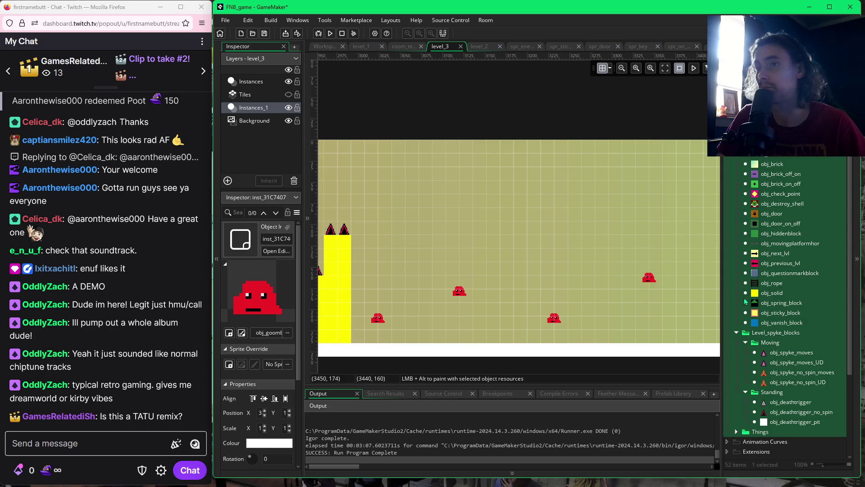
Paint two yellow obj_solid pillar pairs, each with a floor pillar and a ceiling pillar.
{"action": "left_click", "coordinate": [772, 292]}
{"action": "left_click", "coordinate": [414, 296], "text": "alt"}
{"action": "left_click_drag", "start_coordinate": [414, 295], "coordinate": [411, 333]}
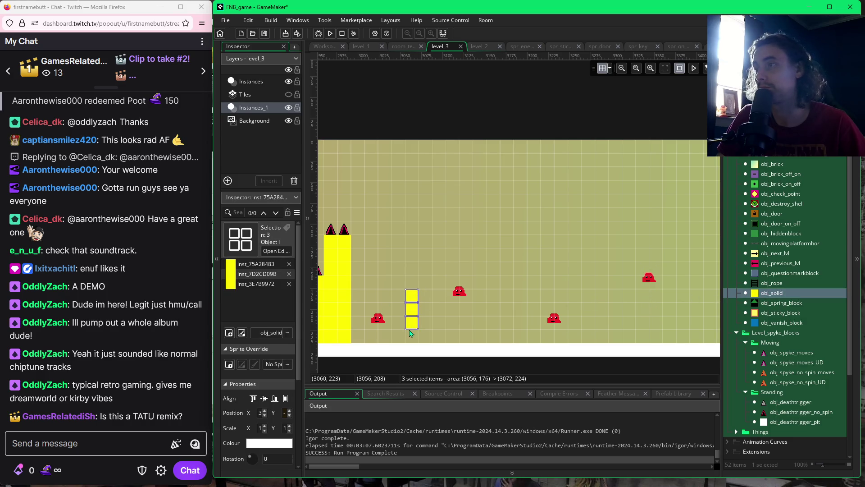
{"action": "left_click", "coordinate": [411, 335], "text": "alt"}
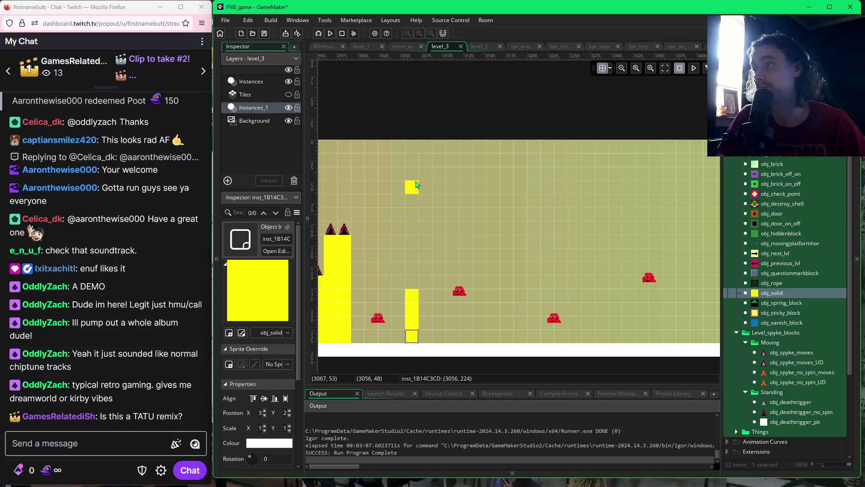
{"action": "left_click_drag", "start_coordinate": [417, 154], "coordinate": [413, 215]}
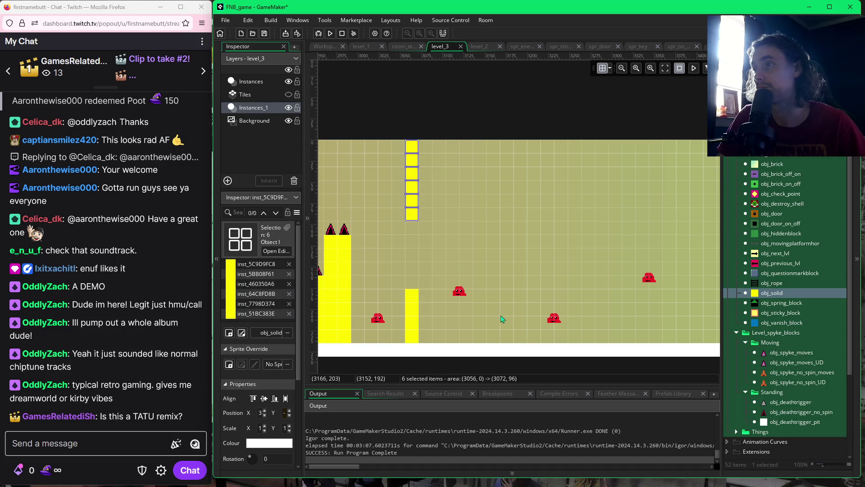
{"action": "left_click_drag", "start_coordinate": [507, 336], "coordinate": [508, 309]}
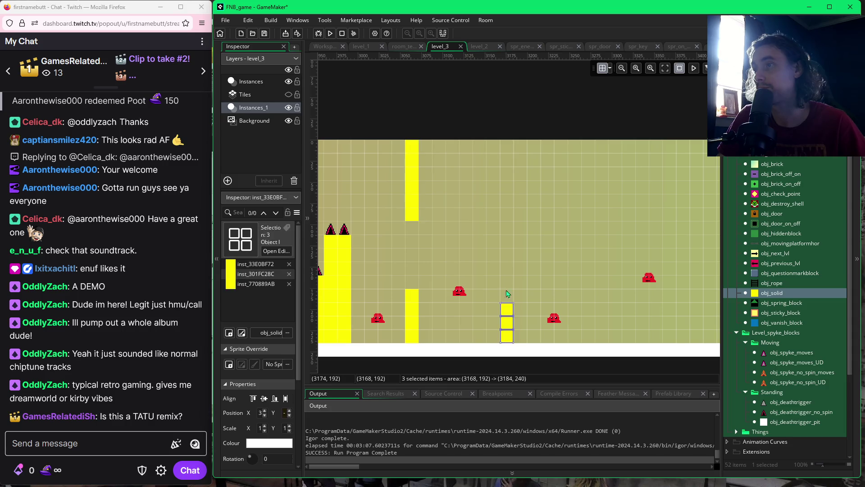
{"action": "left_click_drag", "start_coordinate": [507, 147], "coordinate": [507, 302]}
{"action": "left_click_drag", "start_coordinate": [510, 218], "coordinate": [511, 284]}
{"action": "left_click", "coordinate": [510, 218], "text": "alt"}
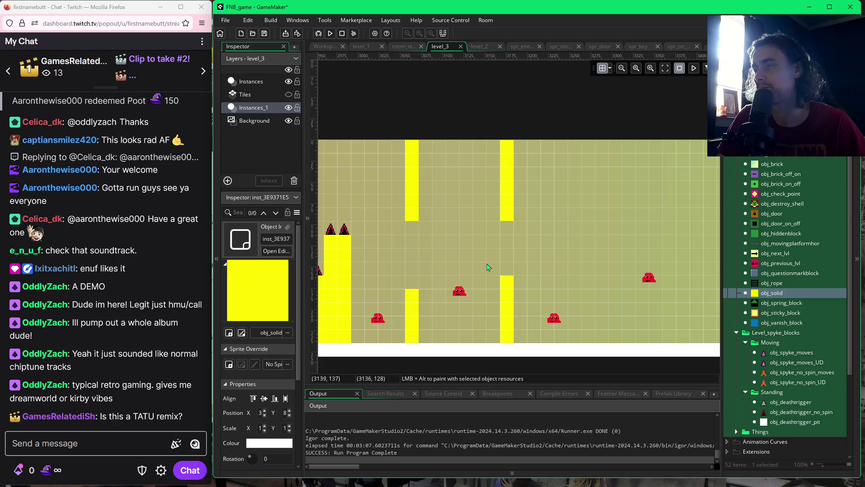
Add third and fourth pillar pairs farther right, then spike the rightmost floor pillars.
{"action": "left_click_drag", "start_coordinate": [588, 282], "coordinate": [591, 326]}
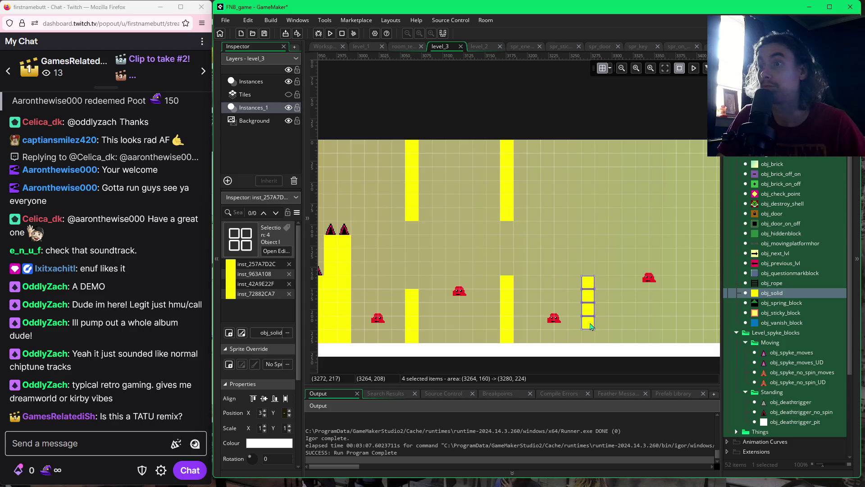
{"action": "mouse_move", "coordinate": [595, 284]}
{"action": "left_mouse_down"}
{"action": "mouse_move", "coordinate": [597, 327]}
{"action": "mouse_move", "coordinate": [597, 299]}
{"action": "left_mouse_up"}
{"action": "left_click", "coordinate": [603, 292]}
{"action": "left_click_drag", "start_coordinate": [588, 241], "coordinate": [588, 143]}
{"action": "left_click", "coordinate": [635, 194]}
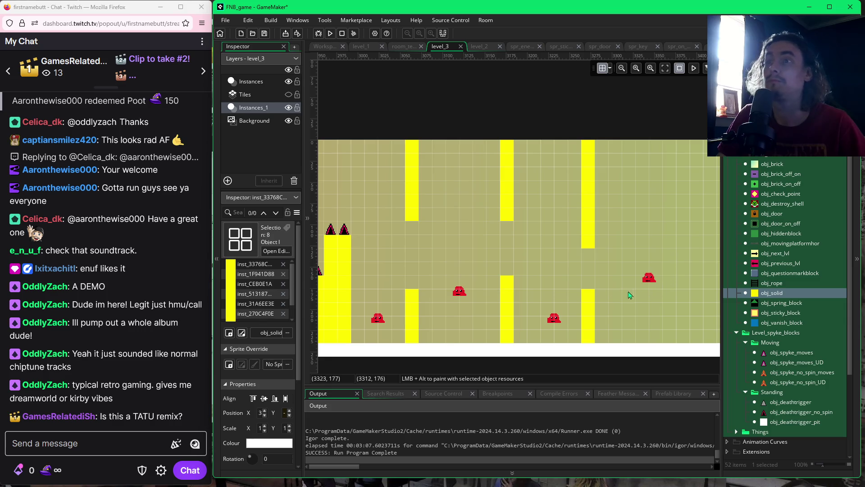
{"action": "mouse_move", "coordinate": [589, 242]}
{"action": "left_mouse_down"}
{"action": "mouse_move", "coordinate": [659, 237]}
{"action": "mouse_move", "coordinate": [684, 252]}
{"action": "mouse_move", "coordinate": [692, 147]}
{"action": "left_mouse_up"}
{"action": "left_click_drag", "start_coordinate": [683, 282], "coordinate": [682, 337]}
{"action": "mouse_move", "coordinate": [801, 412]}
{"action": "left_mouse_down"}
{"action": "mouse_move", "coordinate": [660, 290]}
{"action": "mouse_move", "coordinate": [683, 270]}
{"action": "left_mouse_up"}
{"action": "left_click", "coordinate": [589, 290], "text": "alt"}
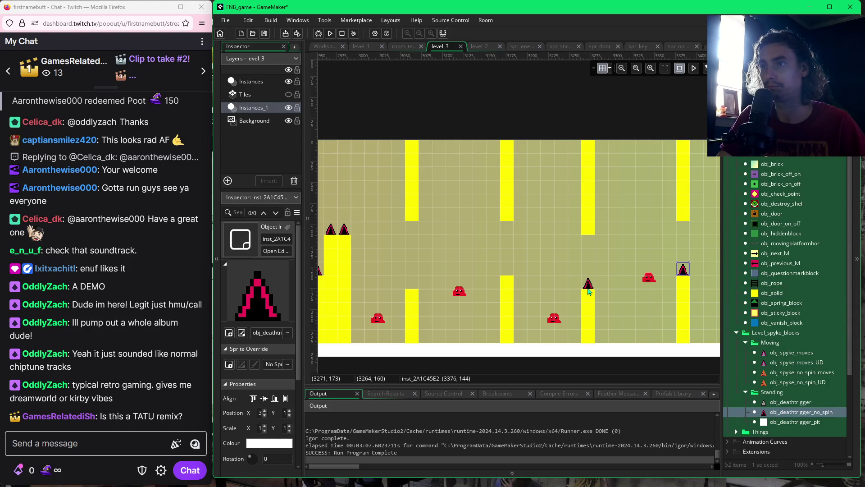
Spike the middle and left floor pillars, raise the middle gap one cell, and lower the right goomba.
{"action": "left_click", "coordinate": [507, 276], "text": "alt"}
{"action": "left_click", "coordinate": [412, 290], "text": "alt"}
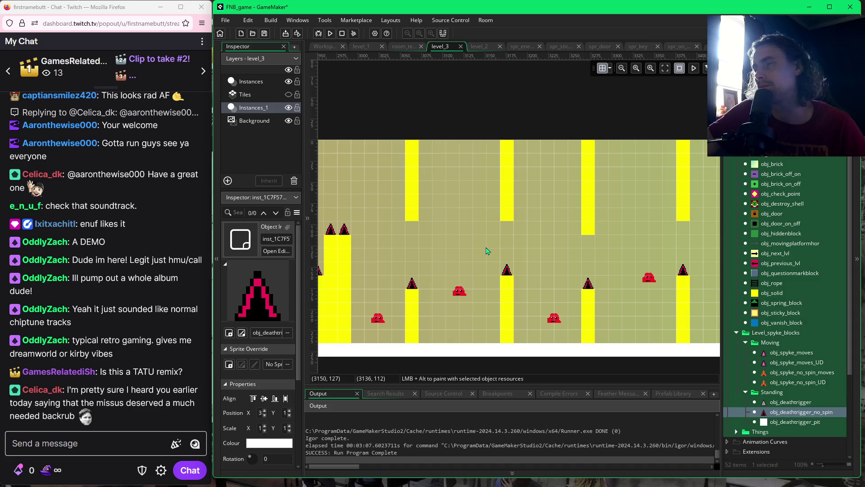
{"action": "left_click", "coordinate": [510, 216]}
{"action": "left_click", "coordinate": [507, 270]}
{"action": "left_click_drag", "start_coordinate": [507, 270], "coordinate": [506, 255]}
{"action": "left_click_drag", "start_coordinate": [504, 219], "coordinate": [507, 273]}
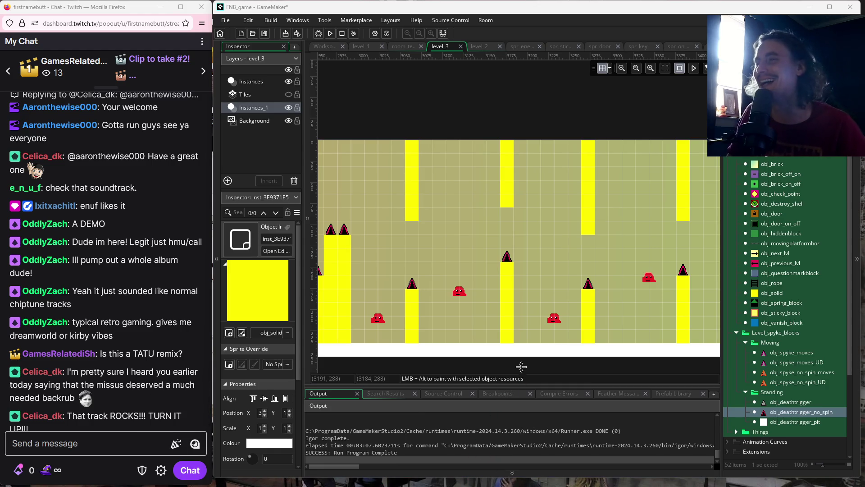
{"action": "mouse_move", "coordinate": [645, 273]}
{"action": "left_mouse_down"}
{"action": "mouse_move", "coordinate": [629, 285]}
{"action": "mouse_move", "coordinate": [575, 273]}
{"action": "left_mouse_up"}
Move the right ceiling pillar's bottom block down and fill the gap under its spike.
{"action": "left_click", "coordinate": [620, 221]}
{"action": "mouse_move", "coordinate": [619, 222]}
{"action": "left_mouse_down"}
{"action": "mouse_move", "coordinate": [619, 194]}
{"action": "mouse_move", "coordinate": [631, 276]}
{"action": "mouse_move", "coordinate": [618, 251]}
{"action": "left_mouse_up"}
{"action": "left_click", "coordinate": [617, 277]}
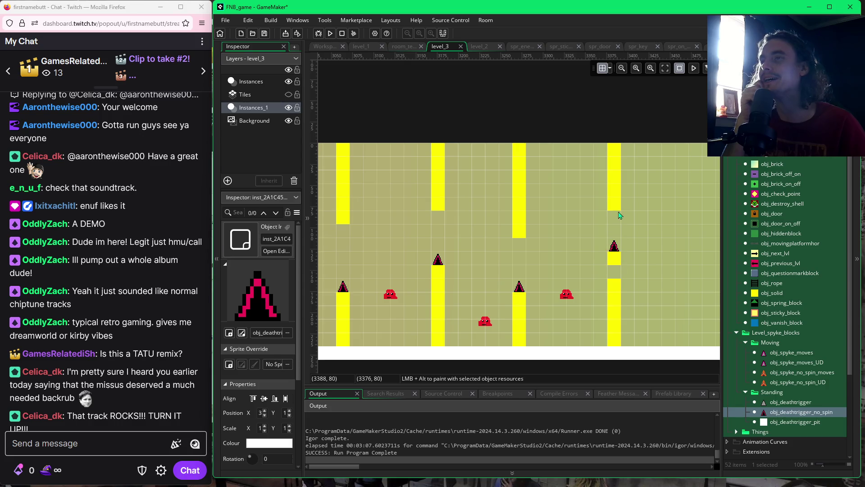
{"action": "mouse_move", "coordinate": [620, 210]}
{"action": "left_mouse_down"}
{"action": "mouse_move", "coordinate": [618, 261]}
{"action": "mouse_move", "coordinate": [607, 283]}
{"action": "left_mouse_up"}
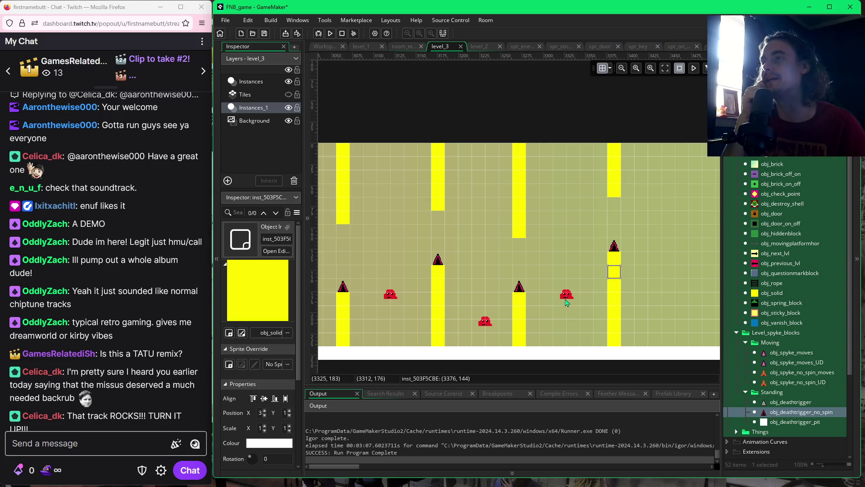
Adjust the goomba near the right pillar and pan to the level's empty right end.
{"action": "left_click", "coordinate": [572, 298]}
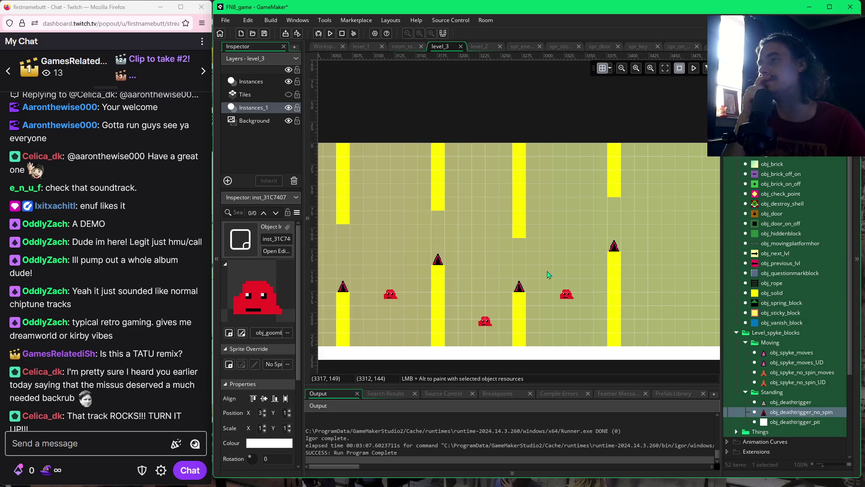
{"action": "scroll", "coordinate": [469, 285], "scroll_direction": "left", "scroll_amount": 4}
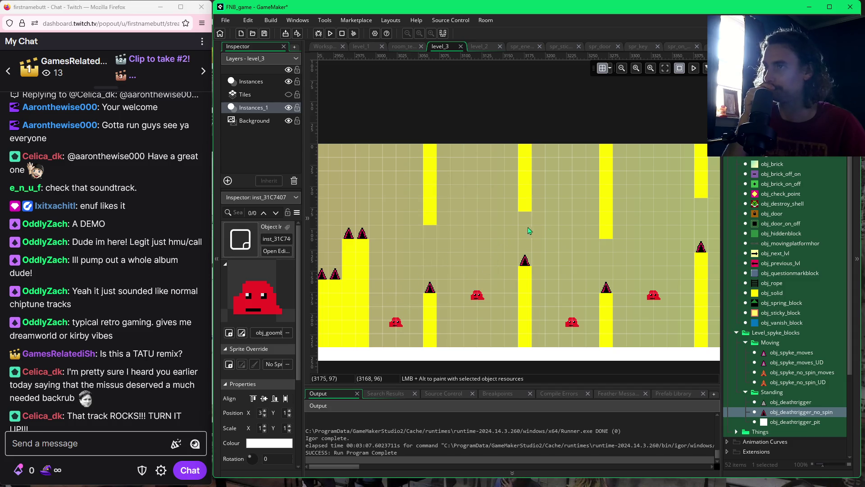
{"action": "left_click_drag", "start_coordinate": [657, 286], "coordinate": [495, 307]}
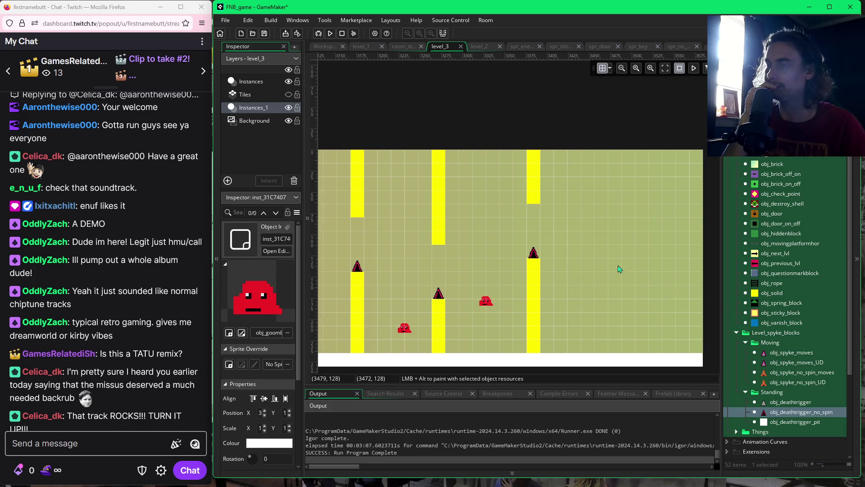
Browse the objects in the asset browser's Things folder.
{"action": "scroll", "coordinate": [785, 229], "scroll_direction": "down", "scroll_amount": 1}
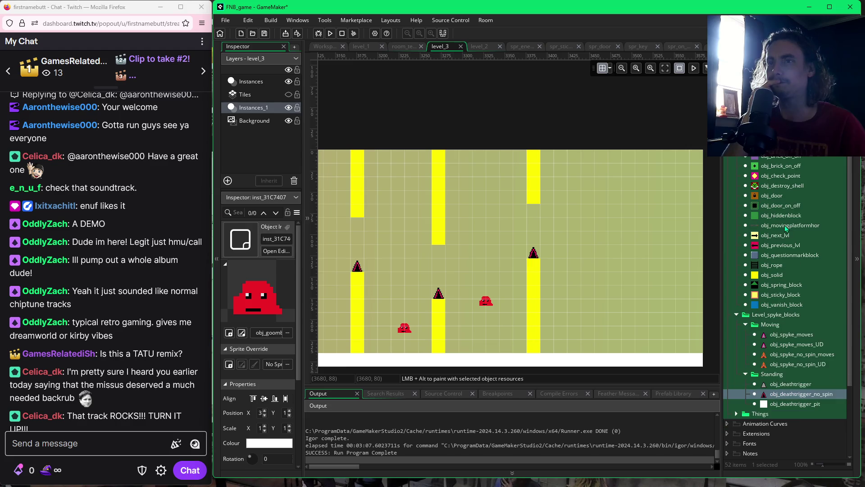
{"action": "scroll", "coordinate": [782, 311], "scroll_direction": "up", "scroll_amount": 2}
{"action": "scroll", "coordinate": [771, 347], "scroll_direction": "down", "scroll_amount": 2}
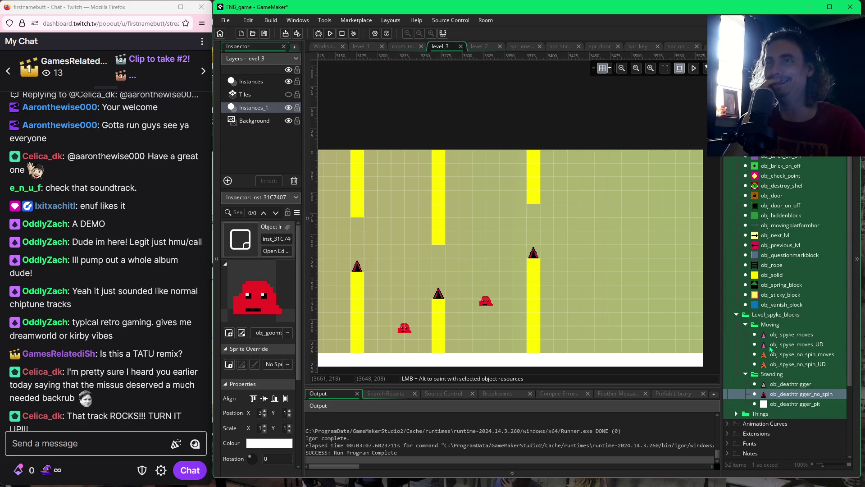
{"action": "left_click", "coordinate": [736, 414]}
{"action": "scroll", "coordinate": [759, 432], "scroll_direction": "down", "scroll_amount": 1}
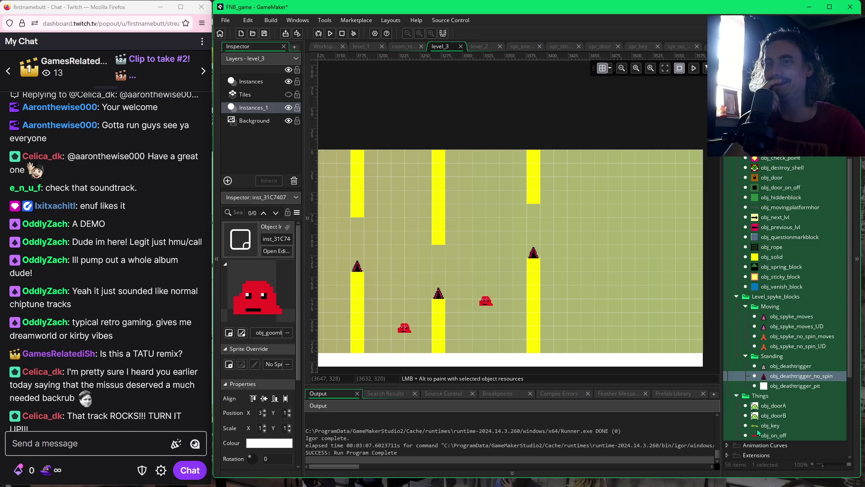
{"action": "left_click", "coordinate": [736, 396]}
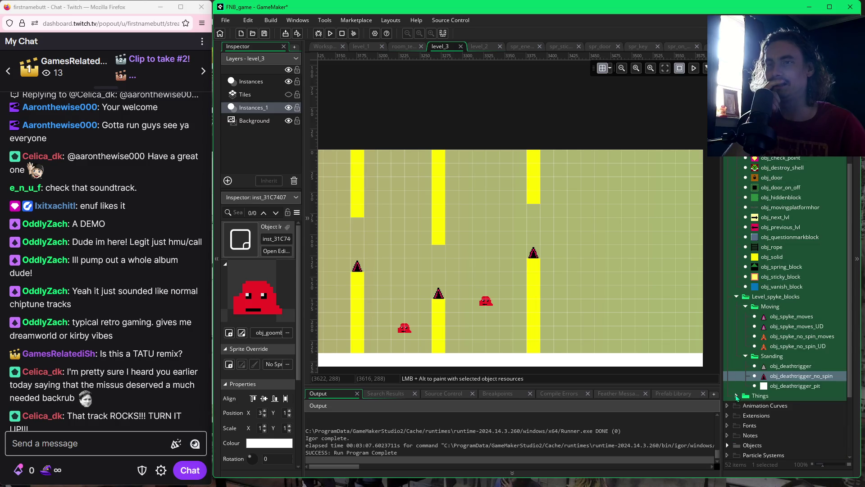
{"action": "scroll", "coordinate": [784, 361], "scroll_direction": "up", "scroll_amount": 1}
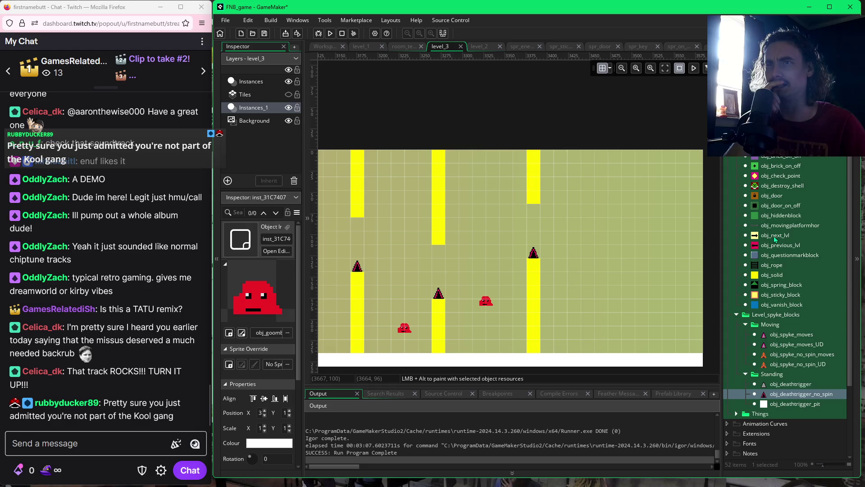
Pick the next-level exit arrow, then paint two more yellow solid blocks along the floor.
{"action": "left_click", "coordinate": [776, 235]}
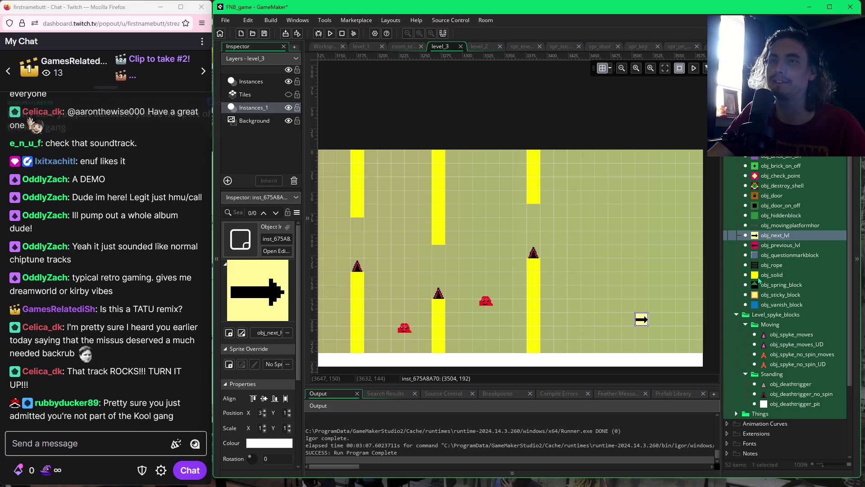
{"action": "left_click", "coordinate": [772, 275]}
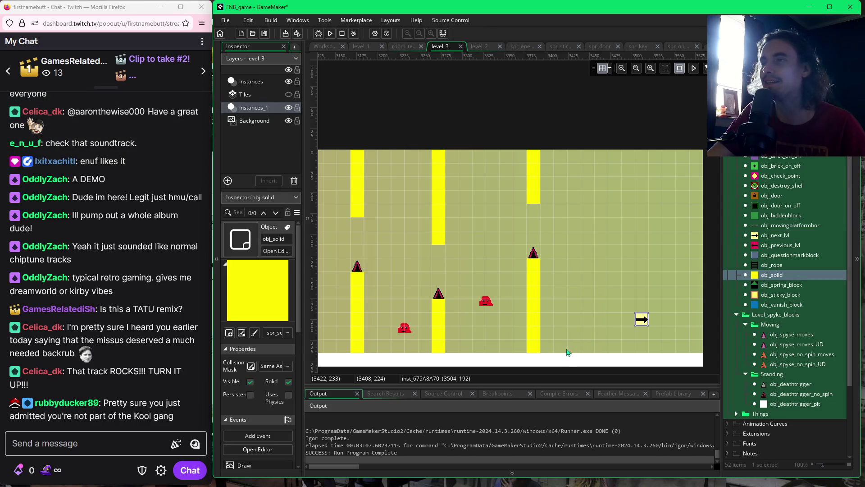
{"action": "left_click_drag", "start_coordinate": [573, 352], "coordinate": [599, 351]}
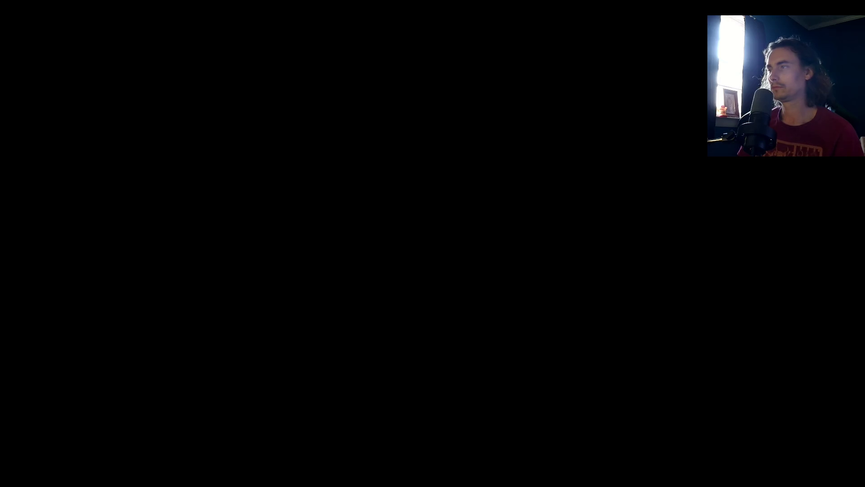
Run the player right past the ladder and pillars, up the steps, stomping a red creature.
{"action": "key", "text": "Right"}
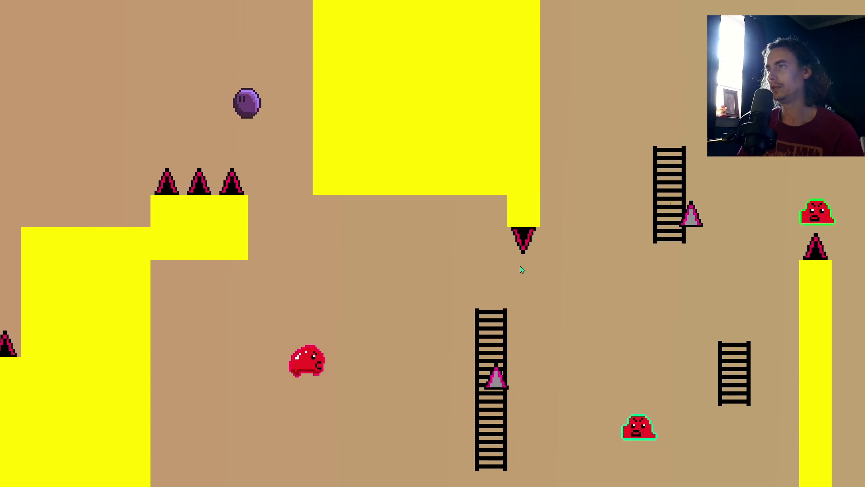
{"action": "key", "text": "Right"}
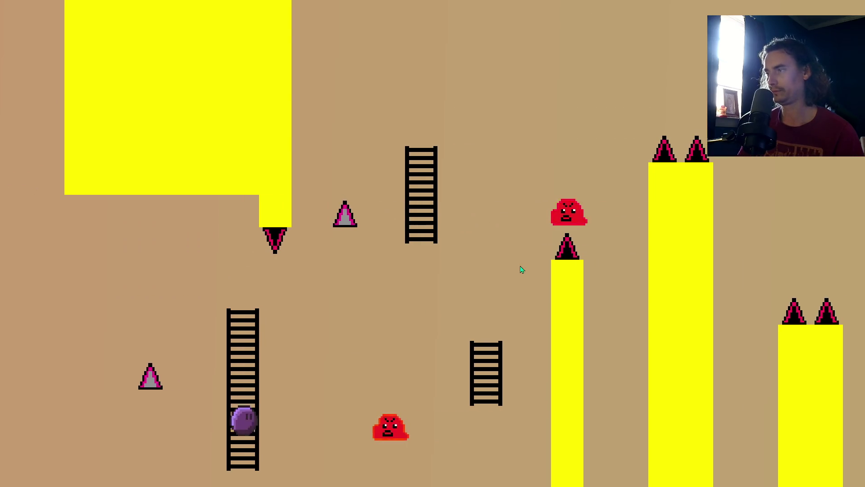
{"action": "key", "text": "Right"}
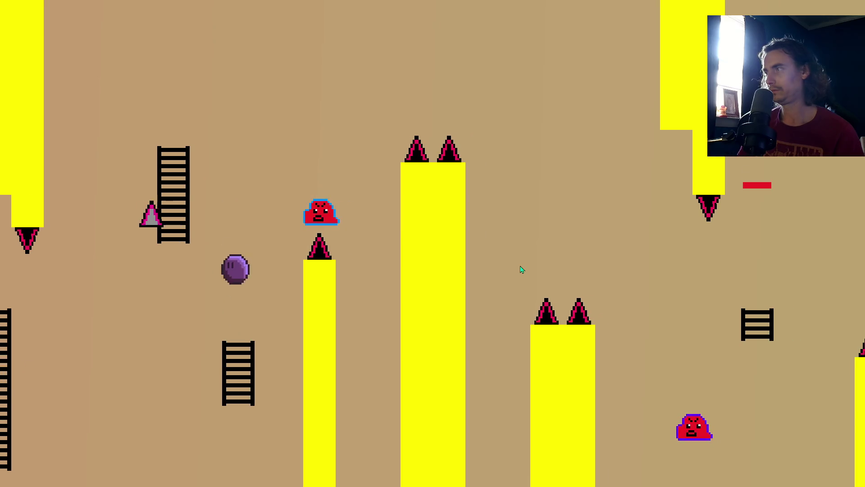
{"action": "key", "text": "Right"}
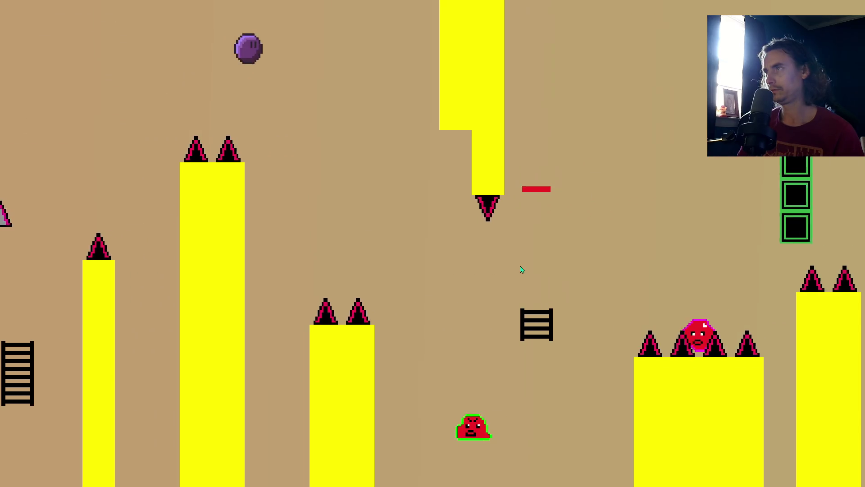
{"action": "key", "text": "Right"}
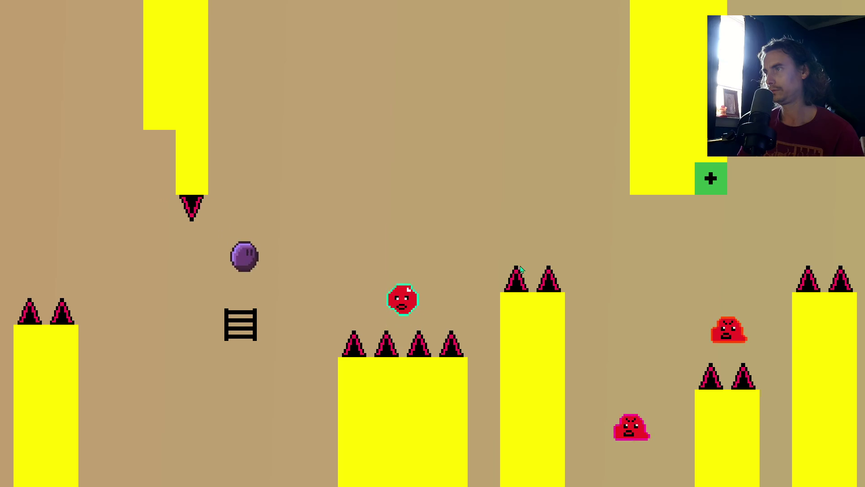
{"action": "key", "text": "Right"}
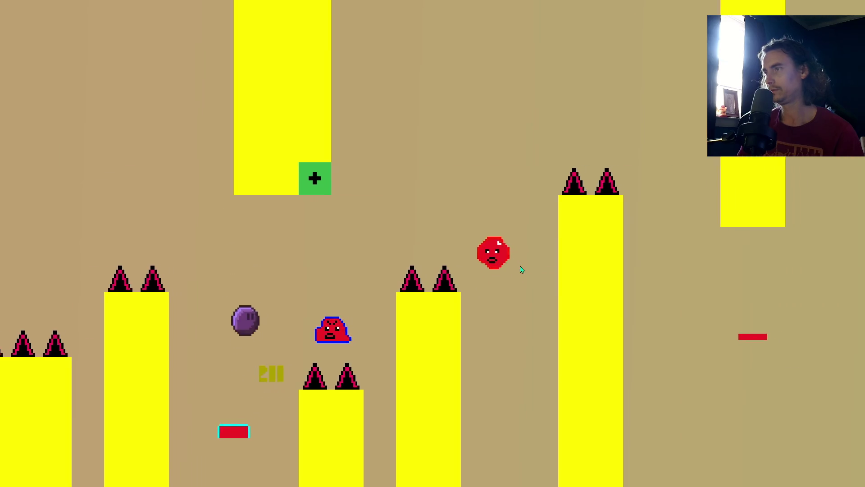
{"action": "key", "text": "Right"}
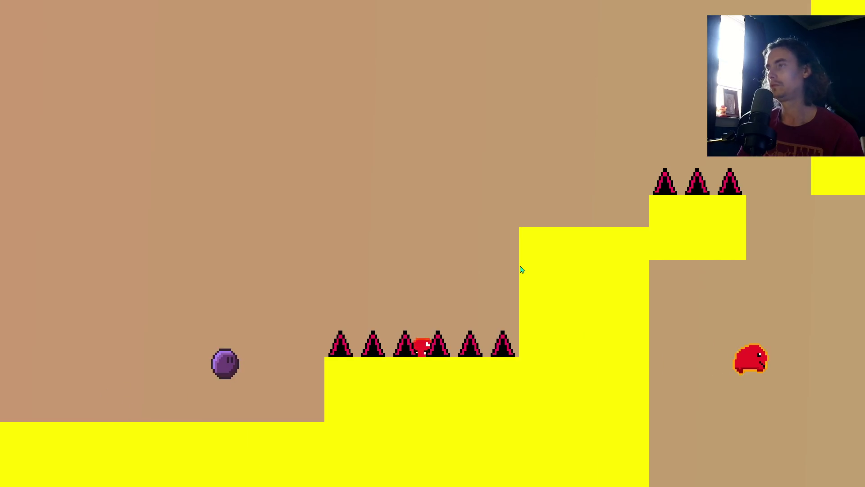
{"action": "key", "text": "Right"}
{"action": "key", "text": "space"}
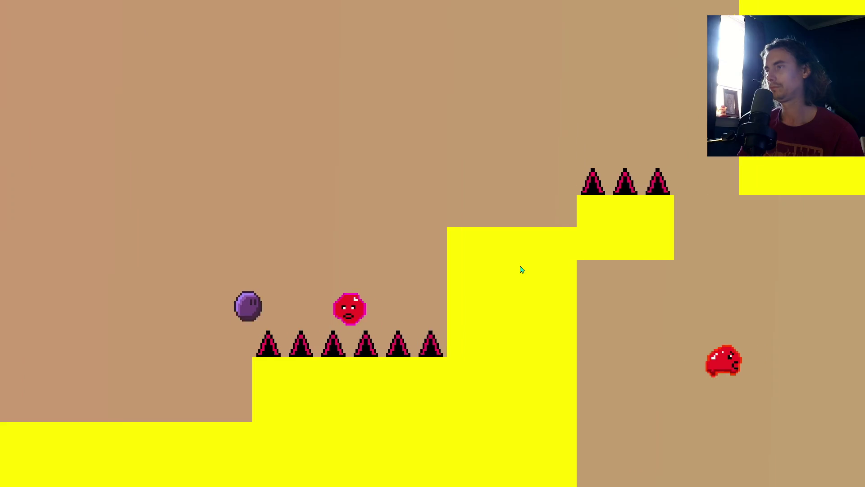
{"action": "key", "text": "Right"}
{"action": "key", "text": "space"}
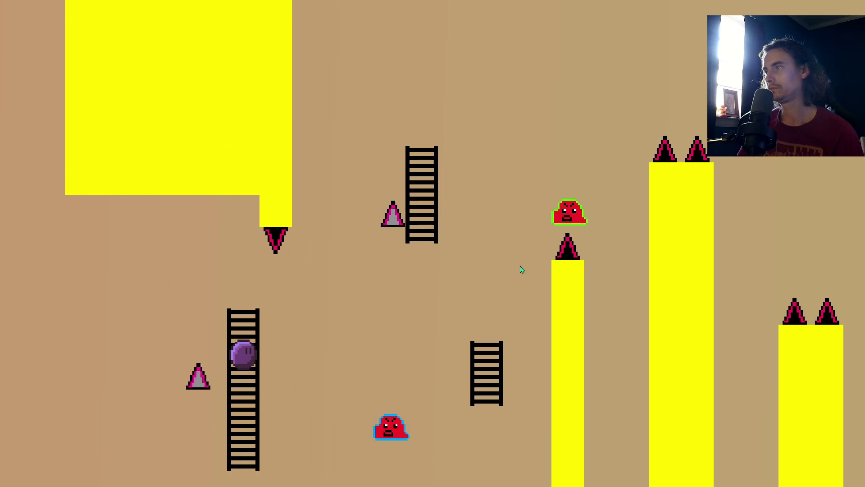
Climb the player across the ladders, bounce off a red creature and land on the green blocks.
{"action": "key", "text": "Right"}
{"action": "key", "text": "space"}
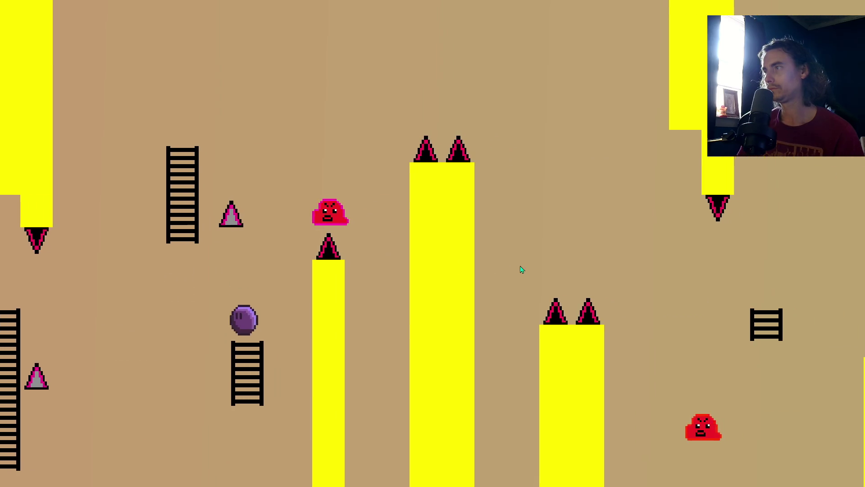
{"action": "key", "text": "Right"}
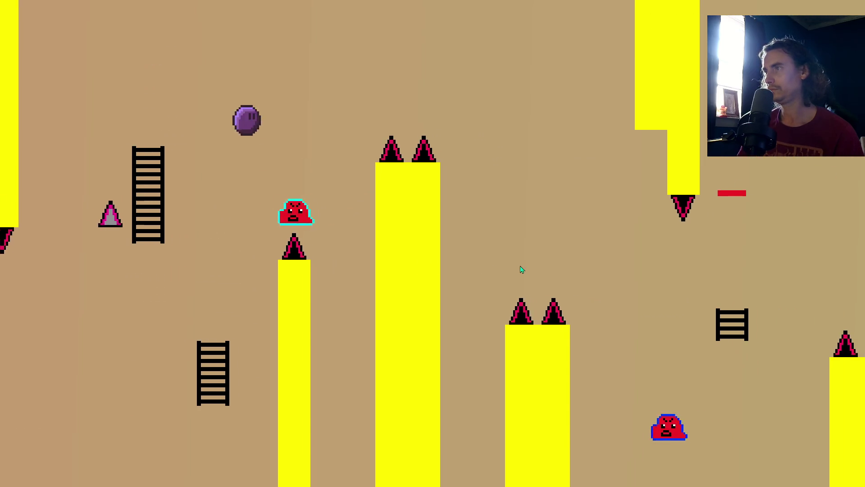
{"action": "key", "text": "space"}
{"action": "key", "text": "Right"}
{"action": "key", "text": "space"}
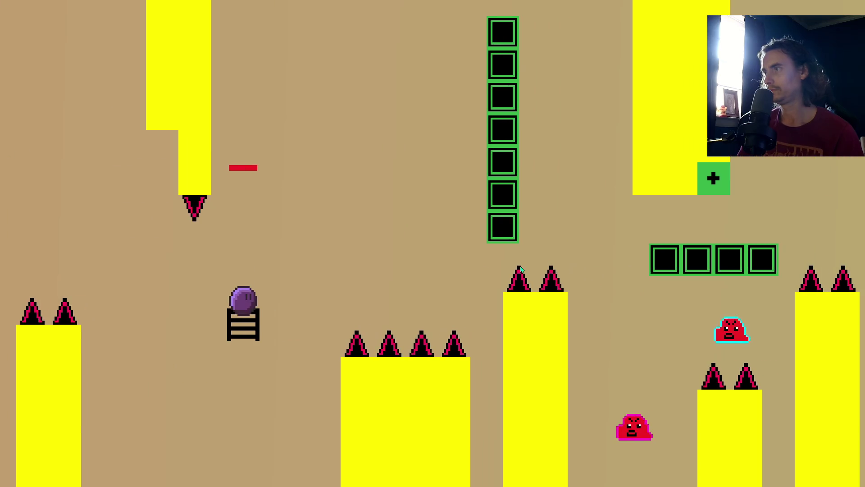
{"action": "key", "text": "space"}
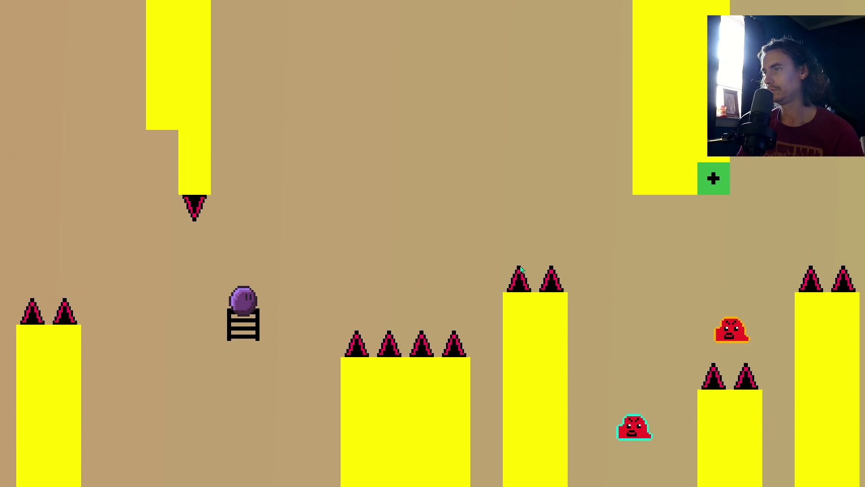
{"action": "key", "text": "space"}
{"action": "key", "text": "Right"}
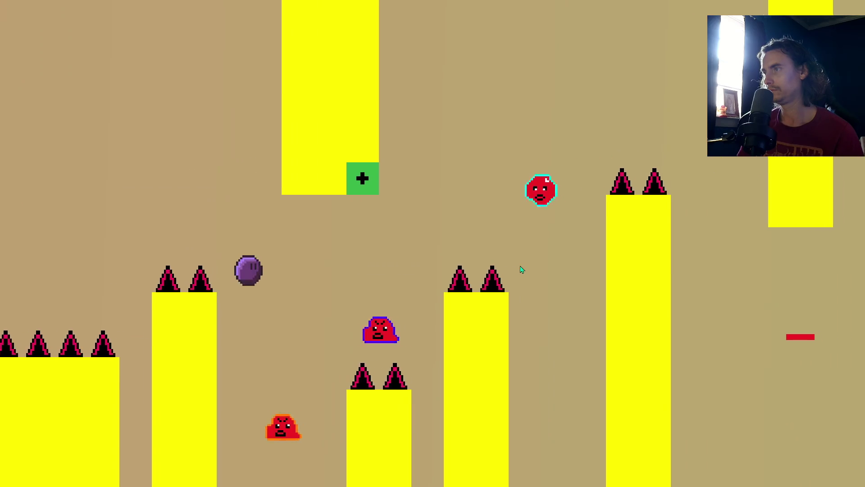
{"action": "key", "text": "Right"}
{"action": "key", "text": "space"}
{"action": "key", "text": "space"}
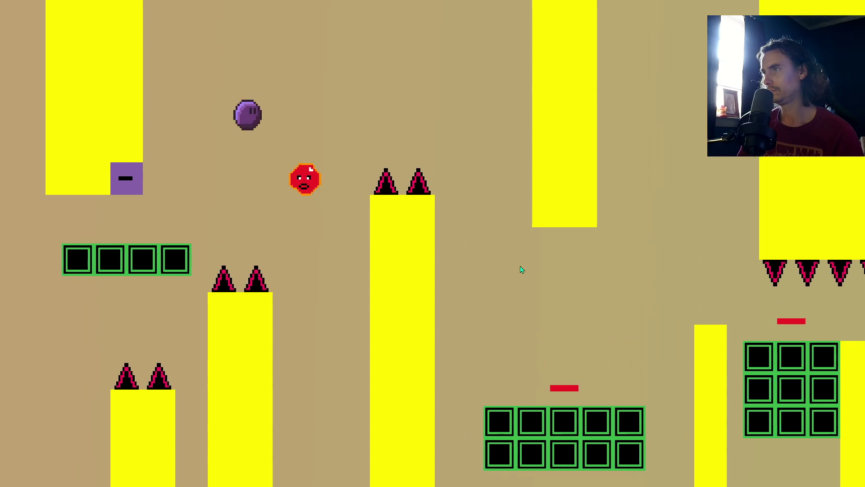
Carry the player right over the yellow pillars and ledges beside the tall block.
{"action": "key", "text": "Right"}
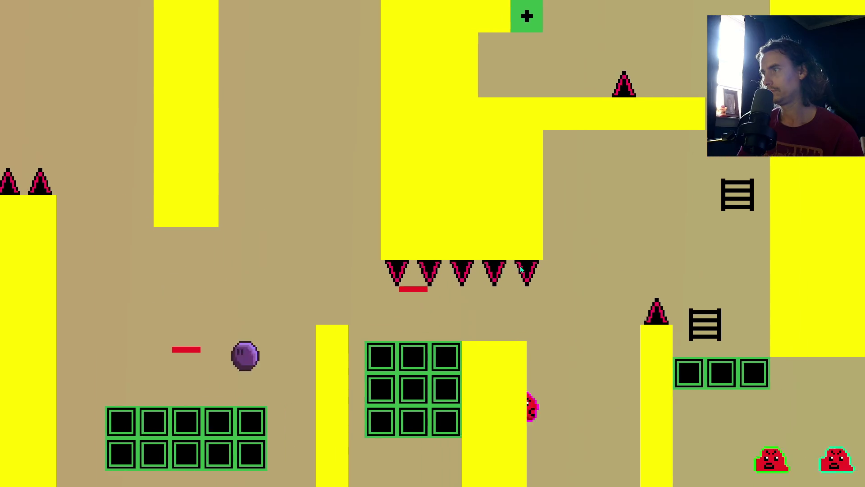
{"action": "key", "text": "Right"}
{"action": "key", "text": "space"}
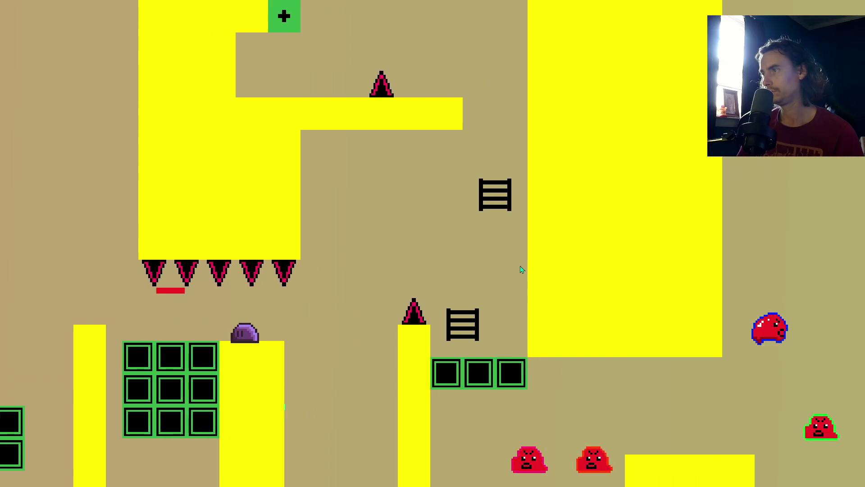
{"action": "key", "text": "Right"}
{"action": "key", "text": "space"}
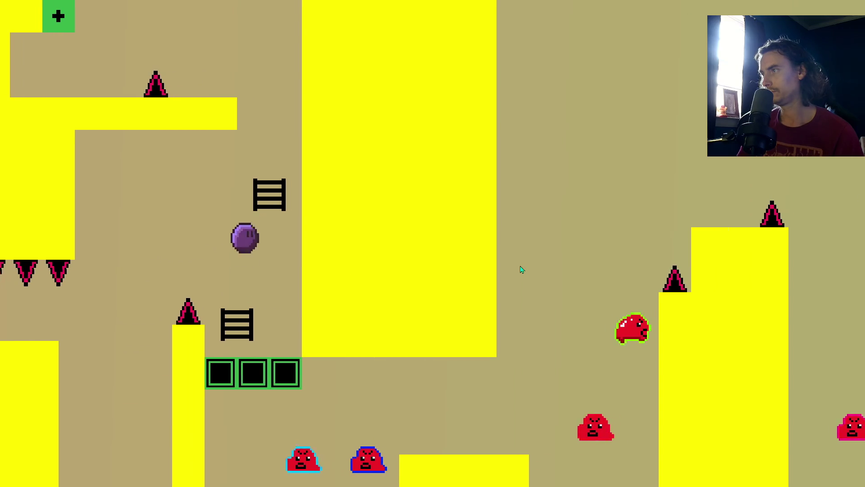
{"action": "key", "text": "Right"}
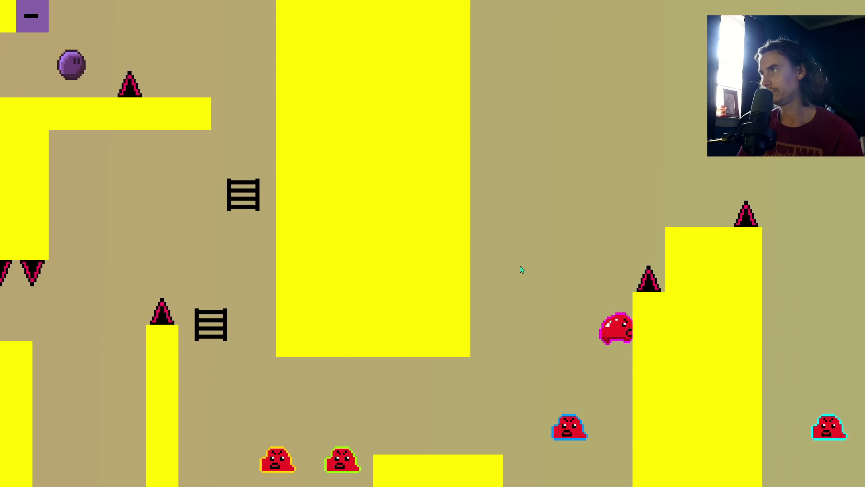
{"action": "key", "text": "Right"}
{"action": "key", "text": "Right"}
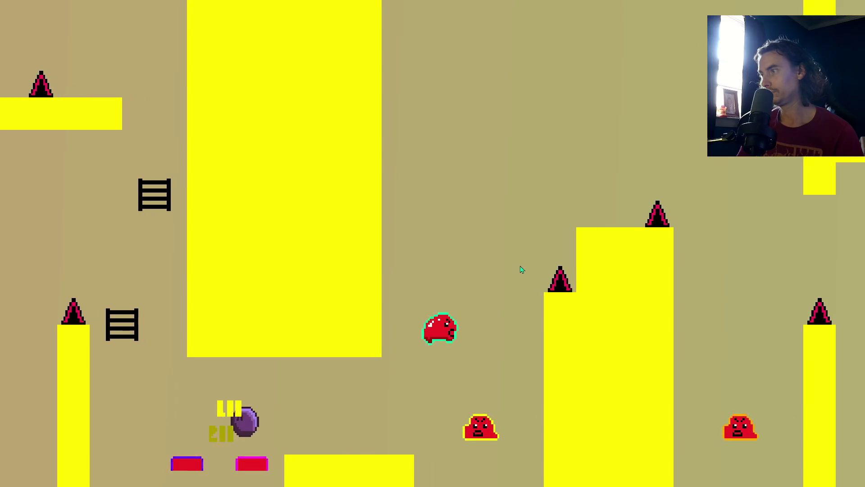
{"action": "key", "text": "Right"}
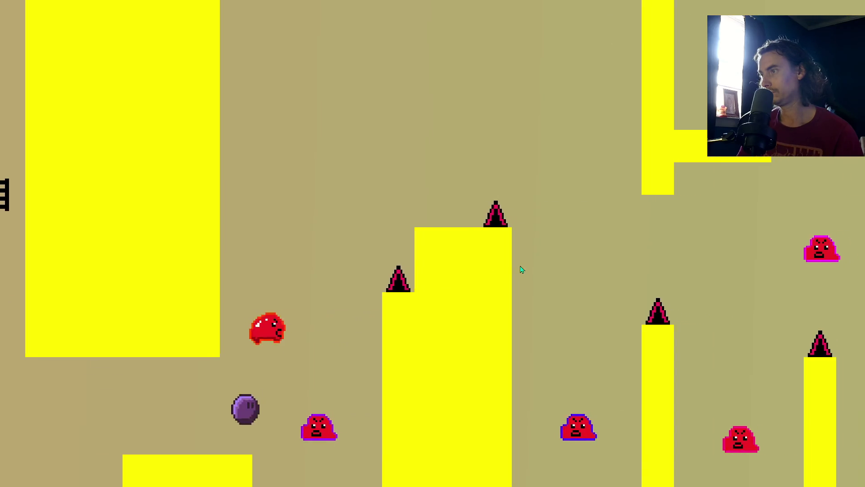
{"action": "key", "text": "Right"}
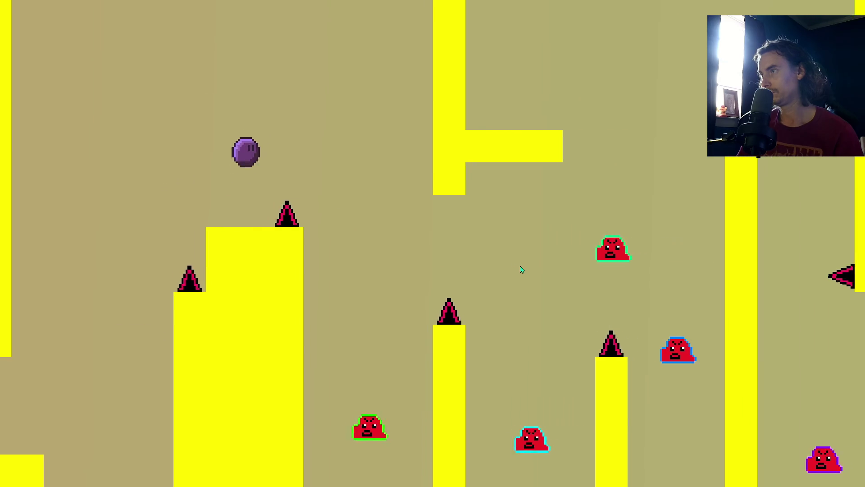
{"action": "key", "text": "Right"}
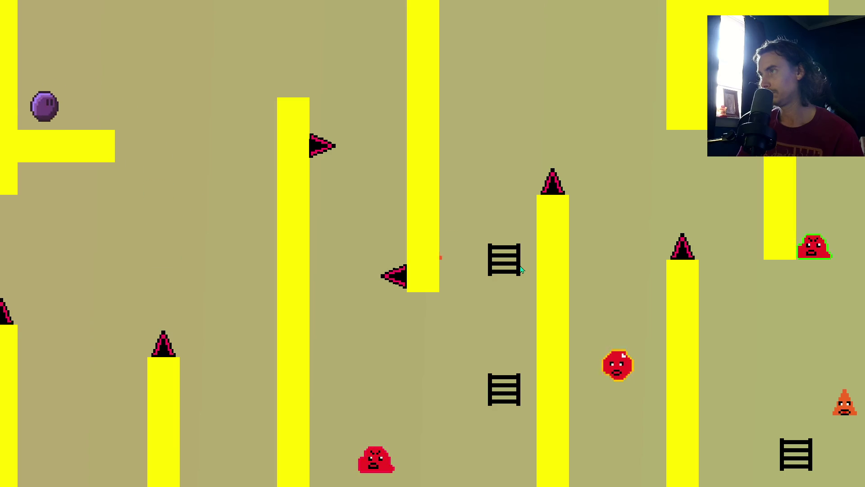
Move the player onto a ladder, up the step platforms and across the ladder tops.
{"action": "key", "text": "Right"}
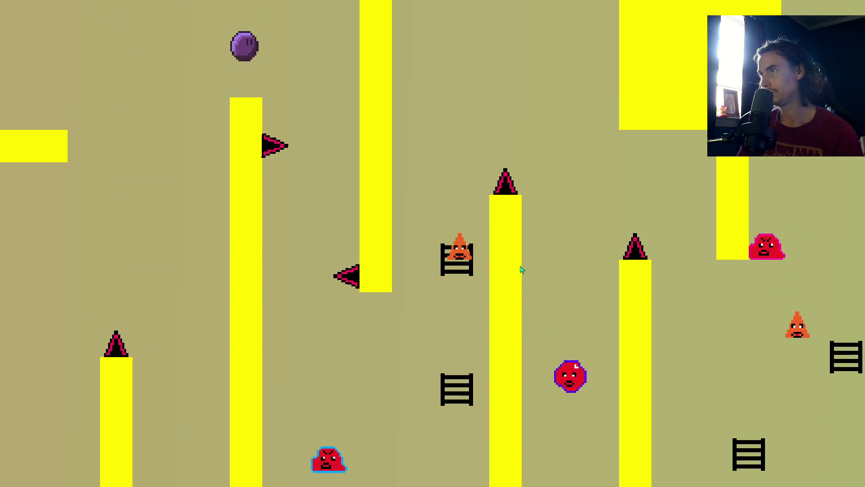
{"action": "key", "text": "Right"}
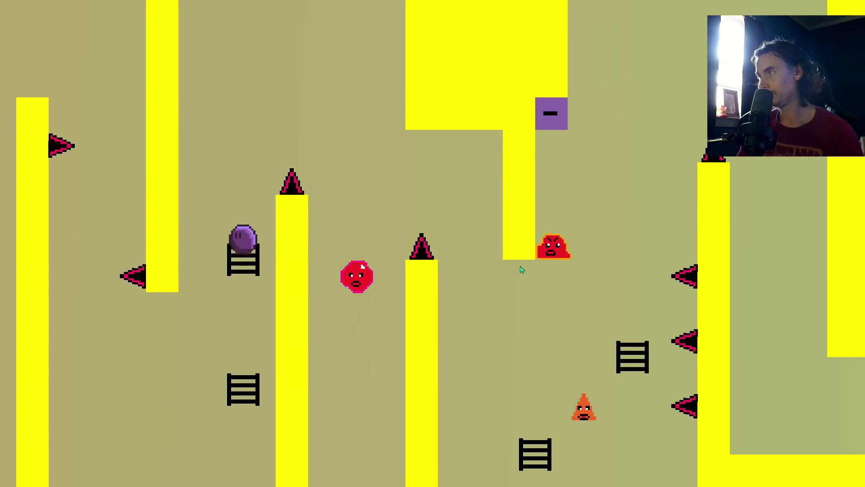
{"action": "key", "text": "Right"}
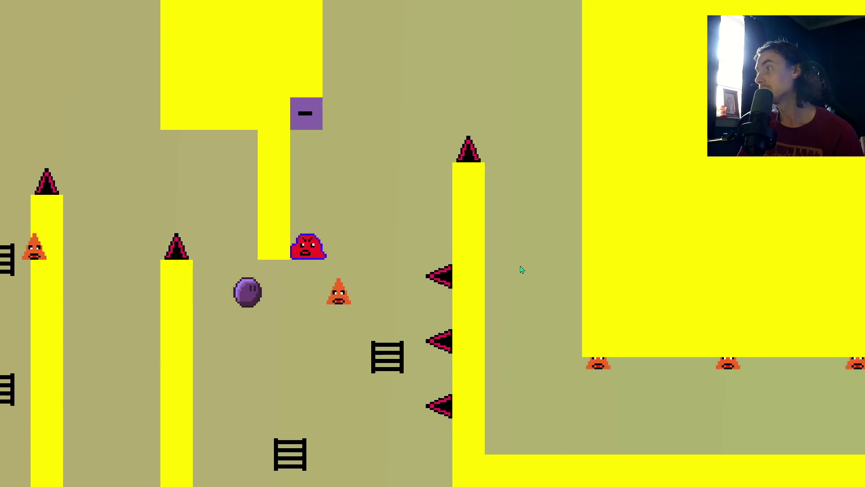
{"action": "key", "text": "Right"}
{"action": "key", "text": "Up"}
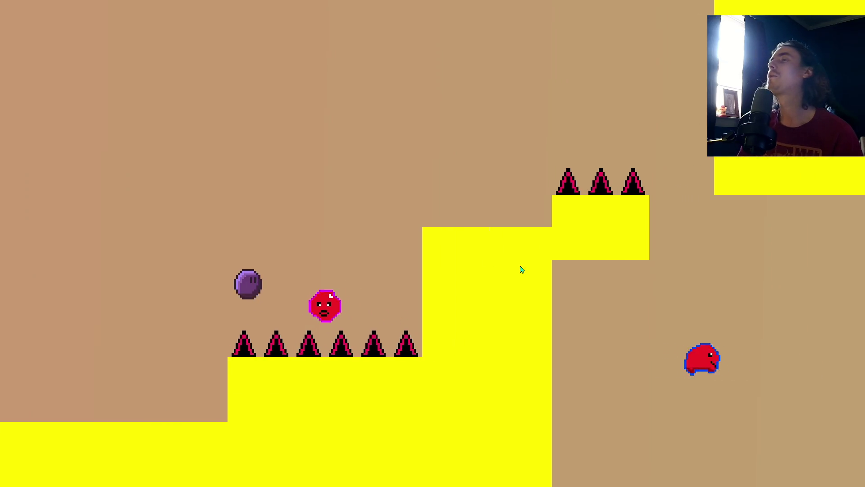
{"action": "key", "text": "Right"}
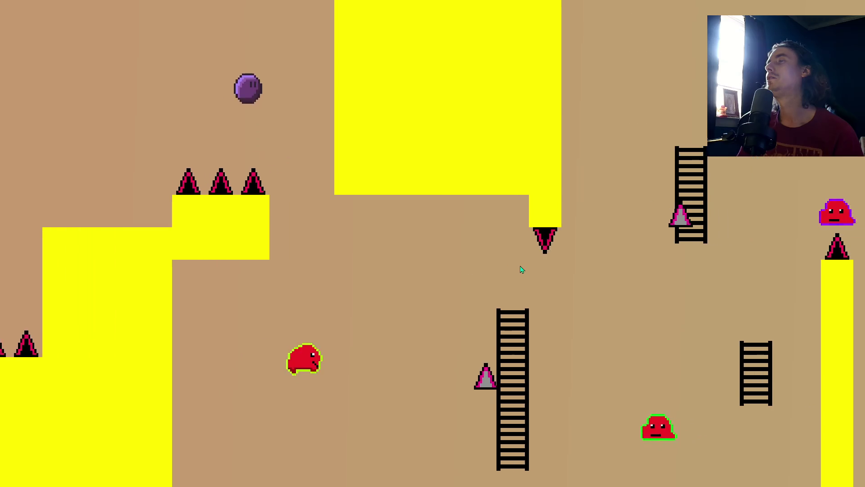
{"action": "key", "text": "Up"}
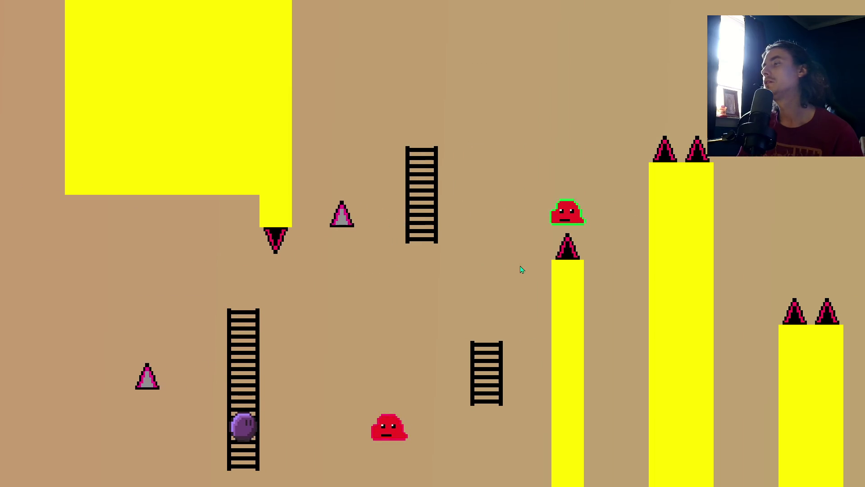
{"action": "key", "text": "Right"}
{"action": "key", "text": "Up"}
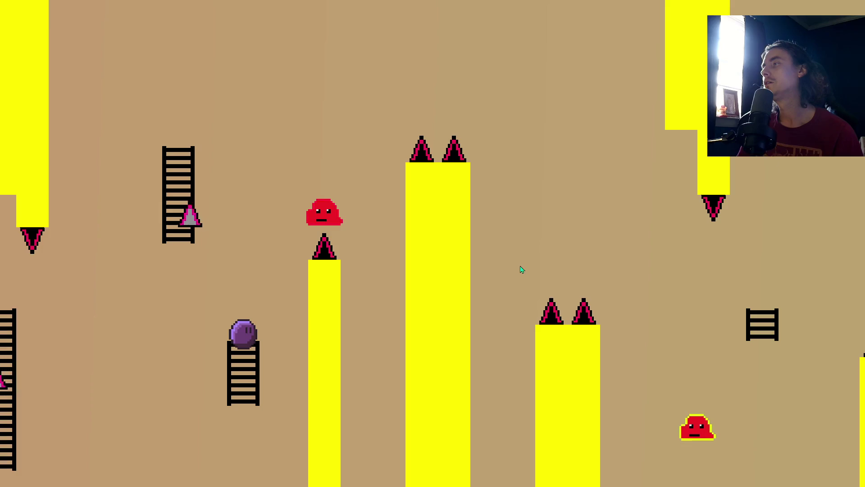
{"action": "key", "text": "Right"}
{"action": "key", "text": "Up"}
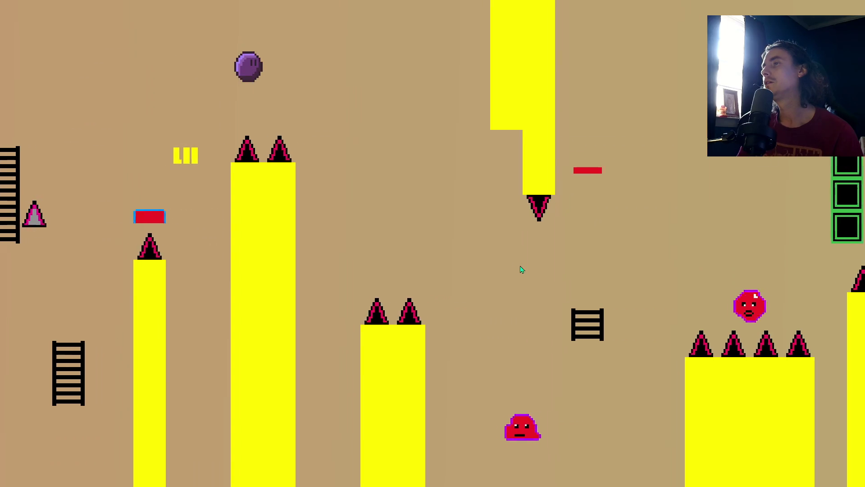
Jump the player via ladders and green blocks onto the new yellow pillars with goombas.
{"action": "key", "text": "Right"}
{"action": "key", "text": "Up"}
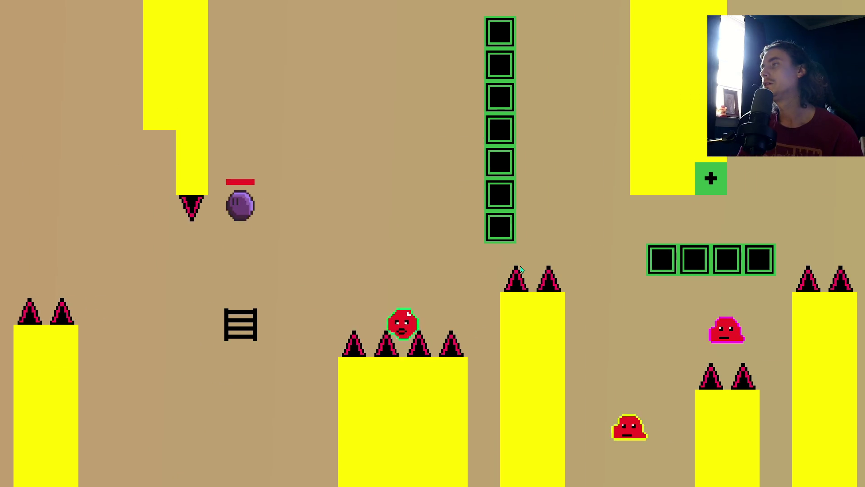
{"action": "key", "text": "Right"}
{"action": "key", "text": "Up"}
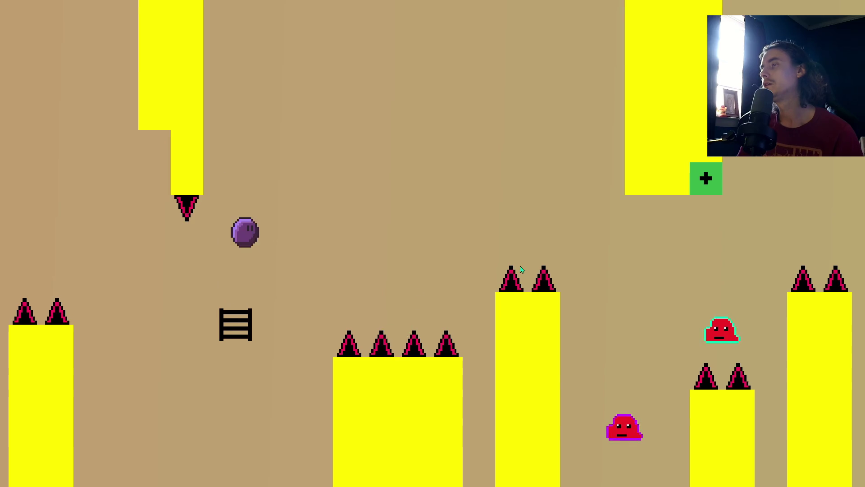
{"action": "key", "text": "Right"}
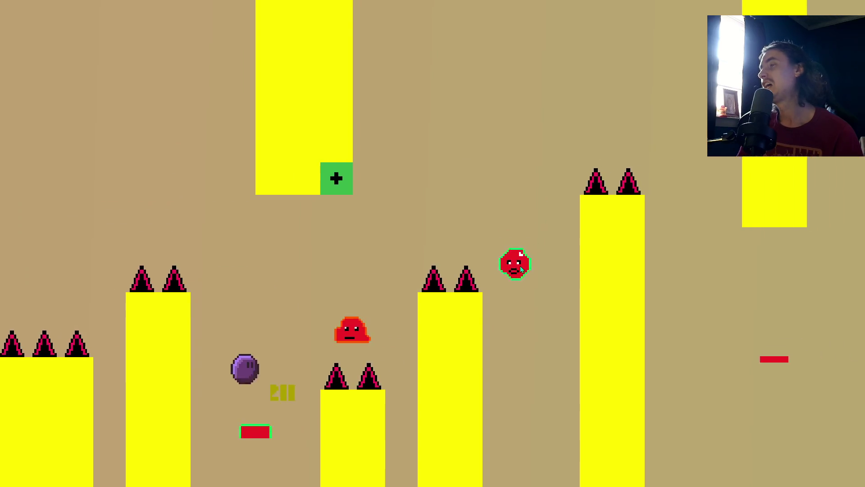
{"action": "key", "text": "Up"}
{"action": "key", "text": "Right"}
{"action": "key", "text": "Up"}
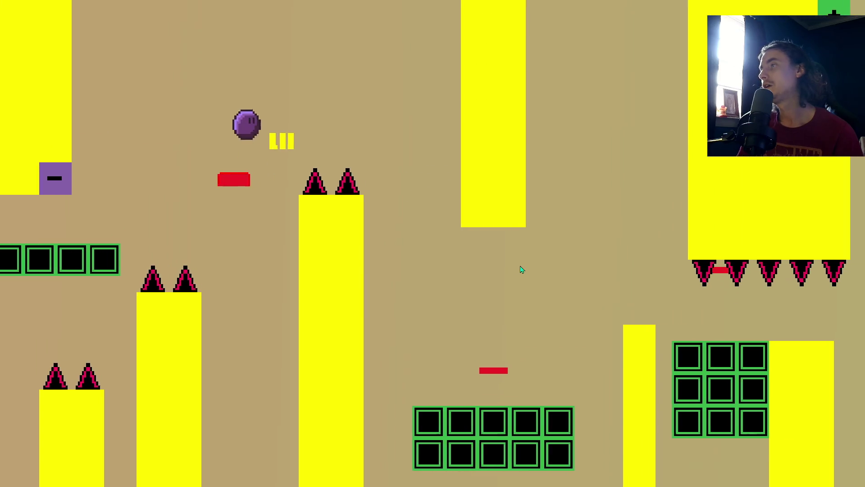
{"action": "key", "text": "Right"}
{"action": "key", "text": "Up"}
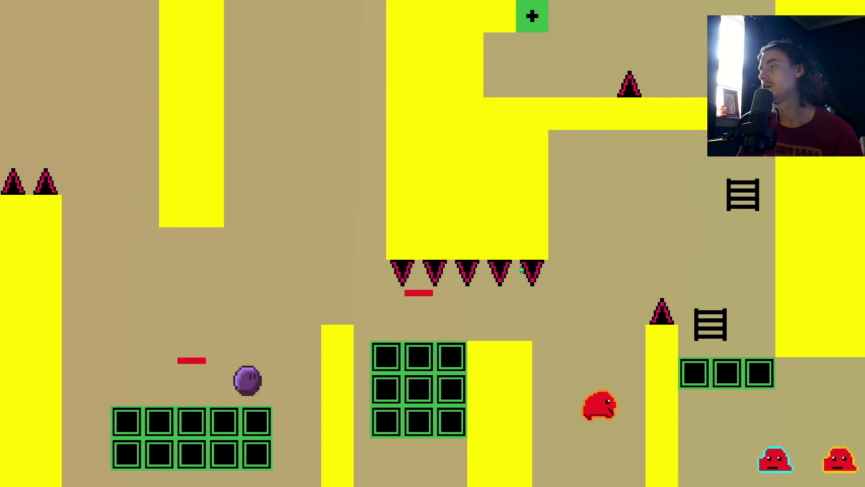
{"action": "key", "text": "Right"}
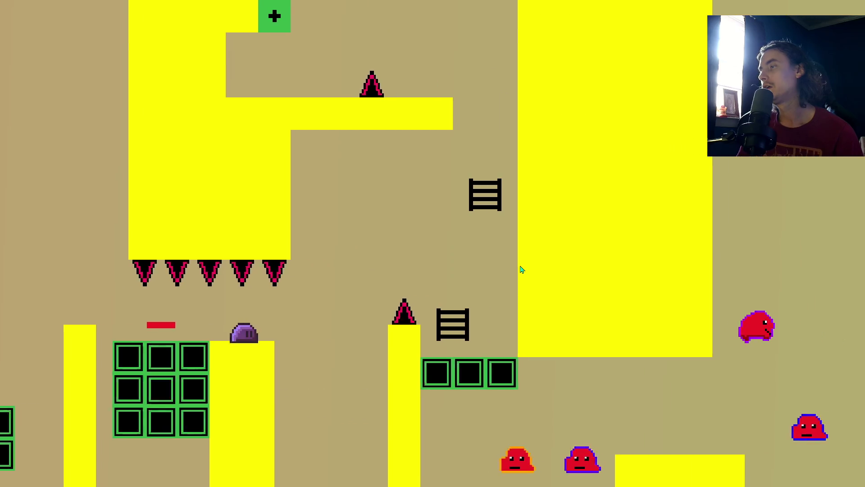
{"action": "key", "text": "Up"}
{"action": "key", "text": "Right"}
{"action": "key", "text": "Up"}
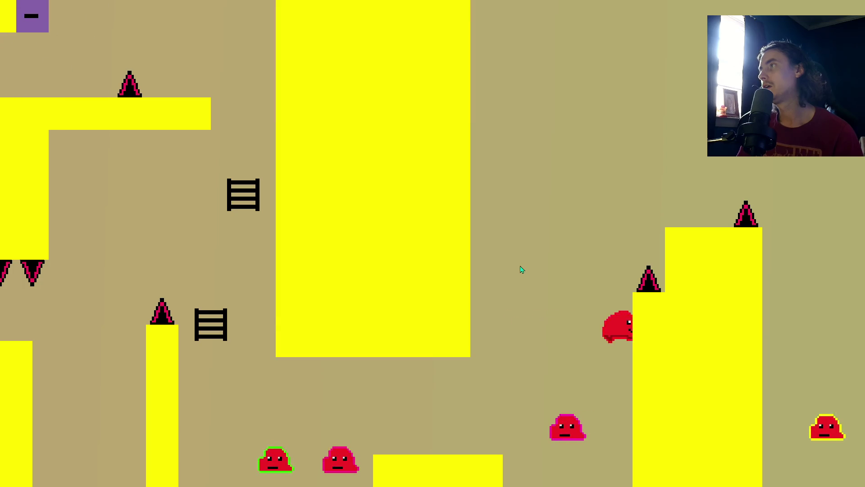
Run right and jump repeatedly past the spiked yellow pillars, landing on a pillar.
{"action": "key", "text": "Right"}
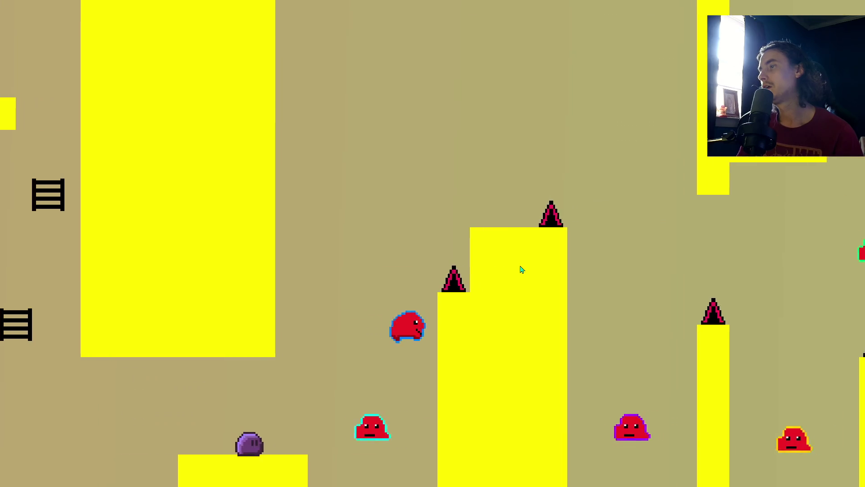
{"action": "key", "text": "Right"}
{"action": "key", "text": "Up"}
{"action": "key", "text": "Right"}
{"action": "key", "text": "Up"}
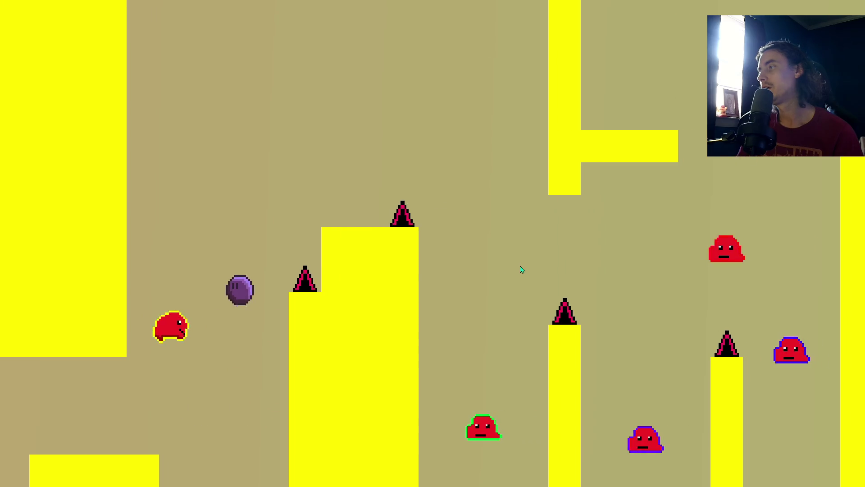
{"action": "key", "text": "Right"}
{"action": "key", "text": "Up"}
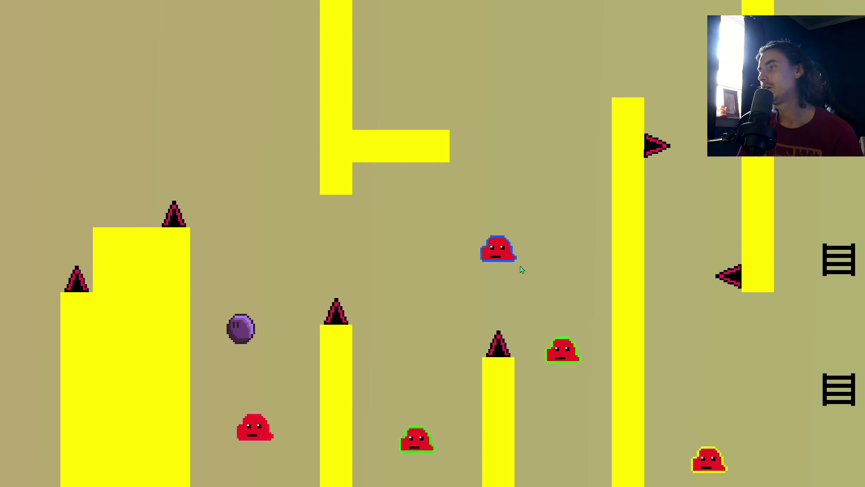
{"action": "key", "text": "Right"}
{"action": "key", "text": "Up"}
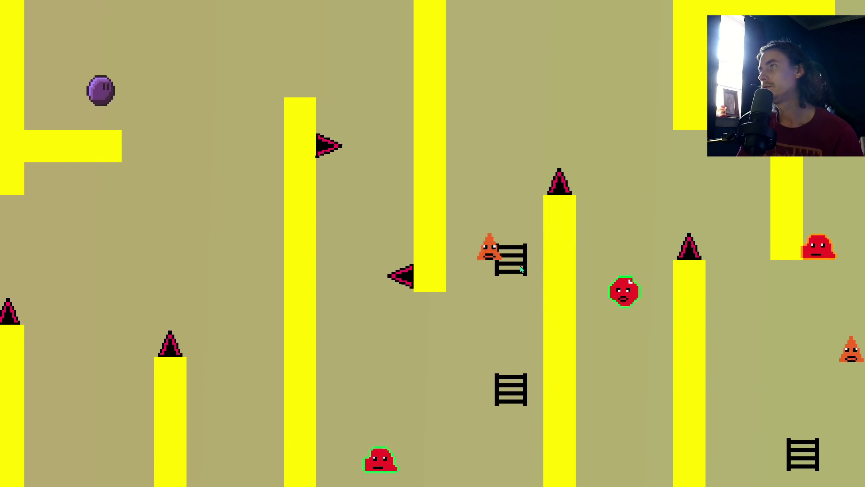
{"action": "key", "text": "Right"}
{"action": "key", "text": "Up"}
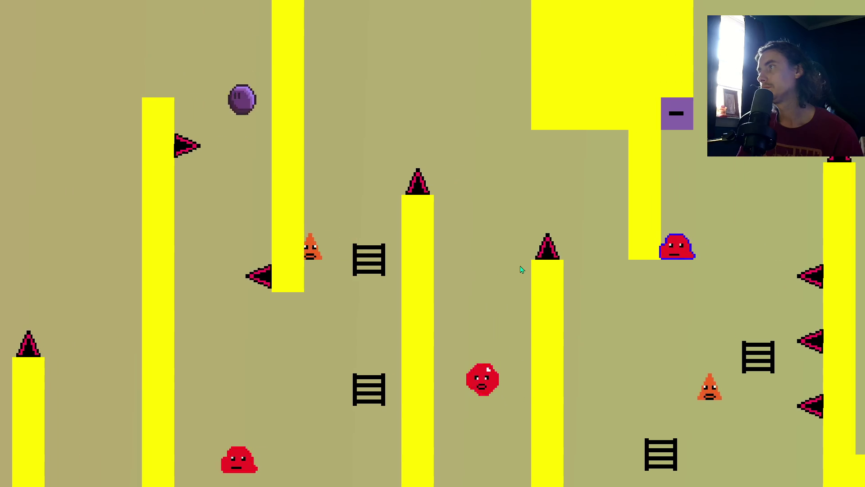
Climb the ladder, jump the gap past the enemies, hit the minus block, clear a spiked pillar.
{"action": "key", "text": "Right"}
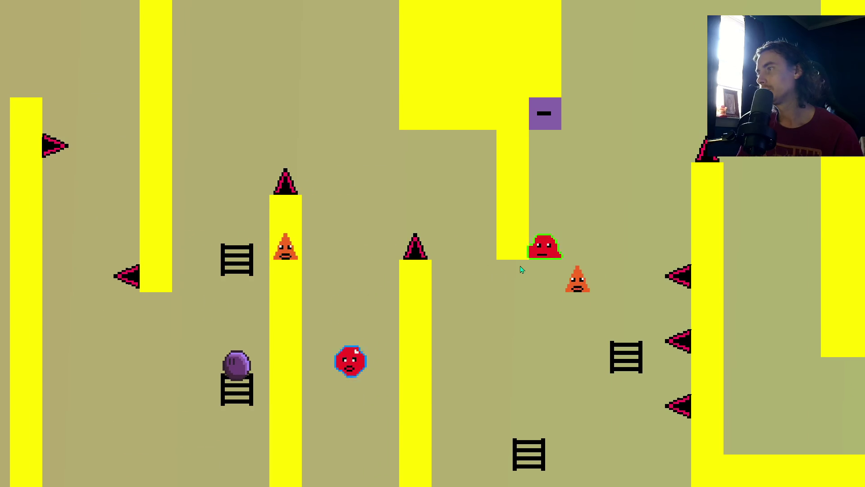
{"action": "key", "text": "Up"}
{"action": "key", "text": "Right"}
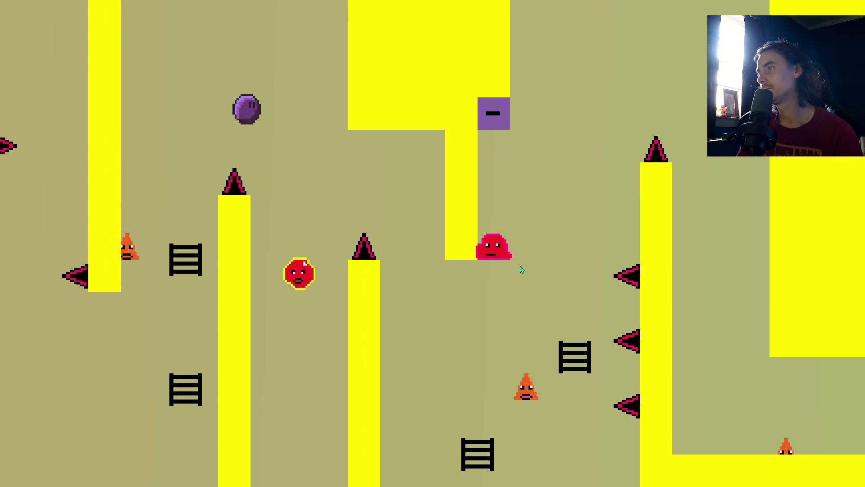
{"action": "key", "text": "Up"}
{"action": "key", "text": "Right"}
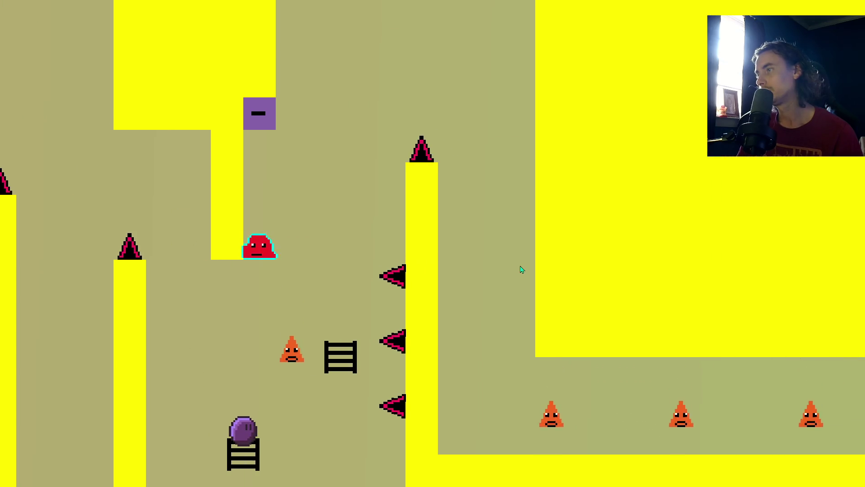
{"action": "key", "text": "Up"}
{"action": "key", "text": "Left"}
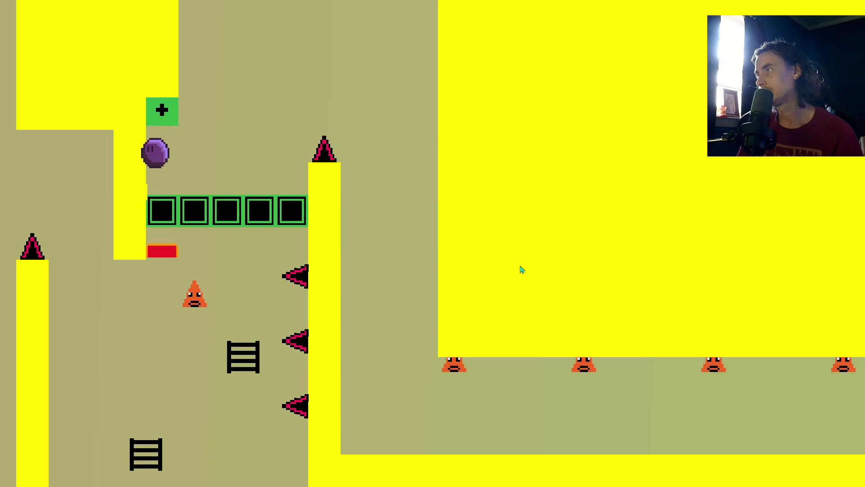
{"action": "key", "text": "Up"}
{"action": "key", "text": "Right"}
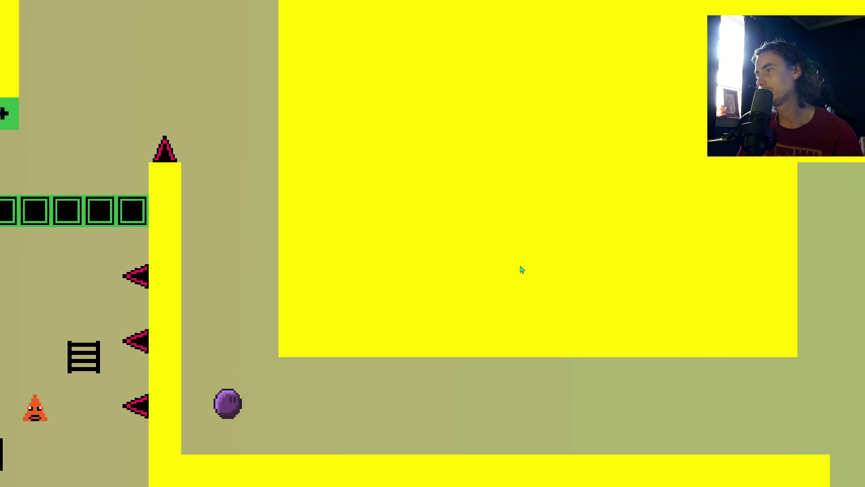
Run under the cone enemies, leap from the ladder across spiked pillars toward the exit arrow.
{"action": "key", "text": "Right"}
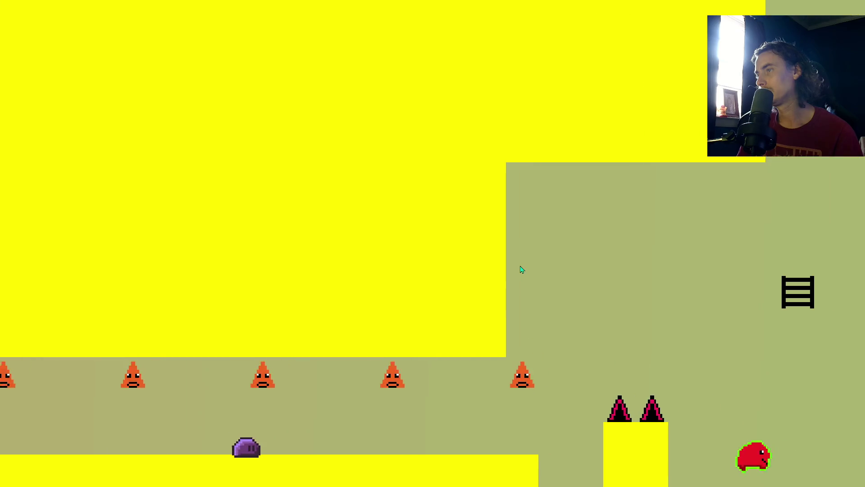
{"action": "key", "text": "Right"}
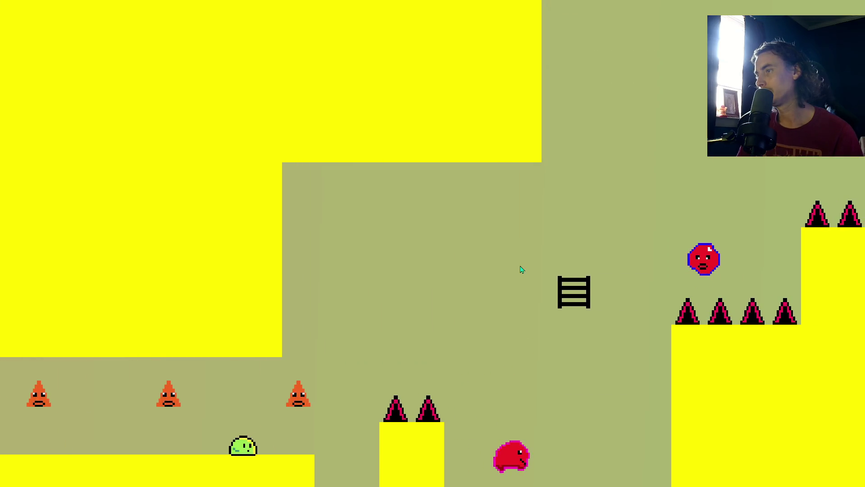
{"action": "key", "text": "Right"}
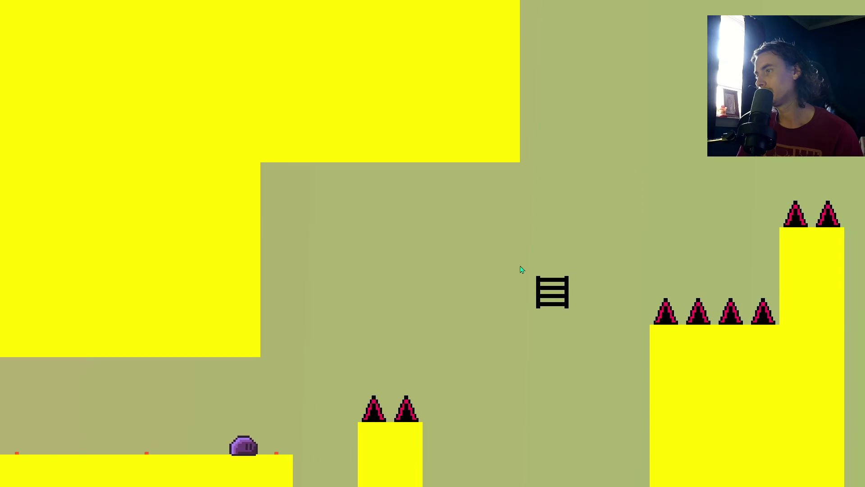
{"action": "key", "text": "Up"}
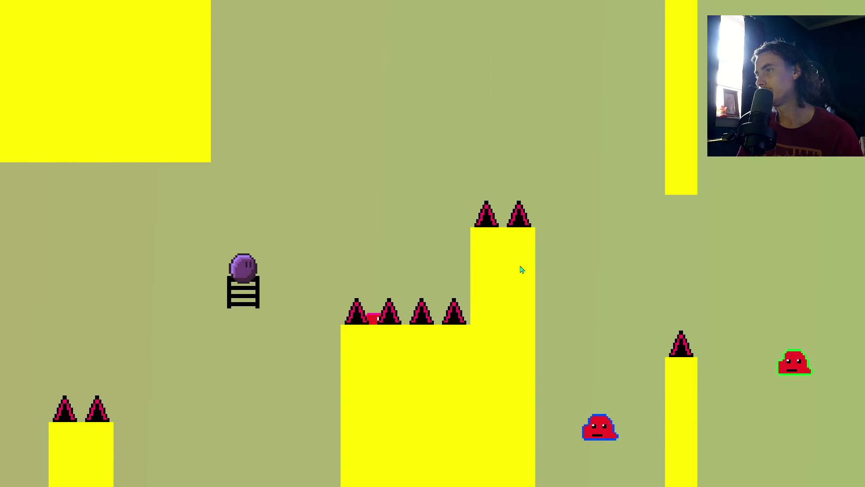
{"action": "key", "text": "Up"}
{"action": "key", "text": "Up"}
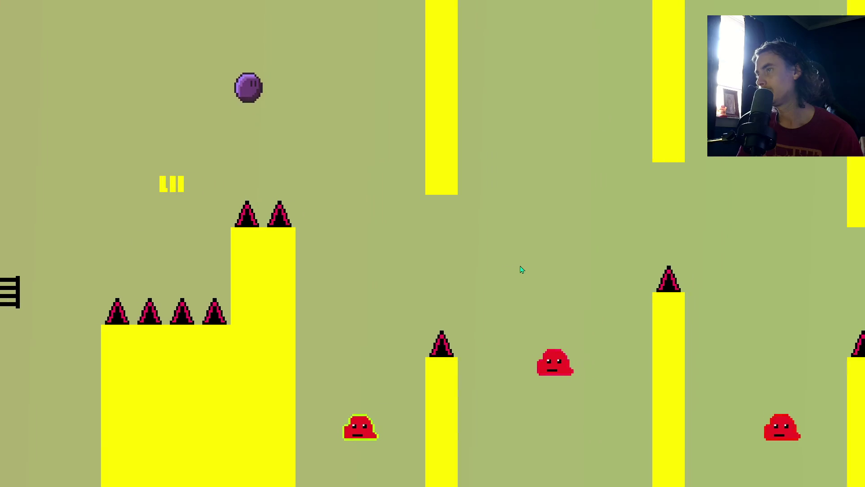
{"action": "key", "text": "Up"}
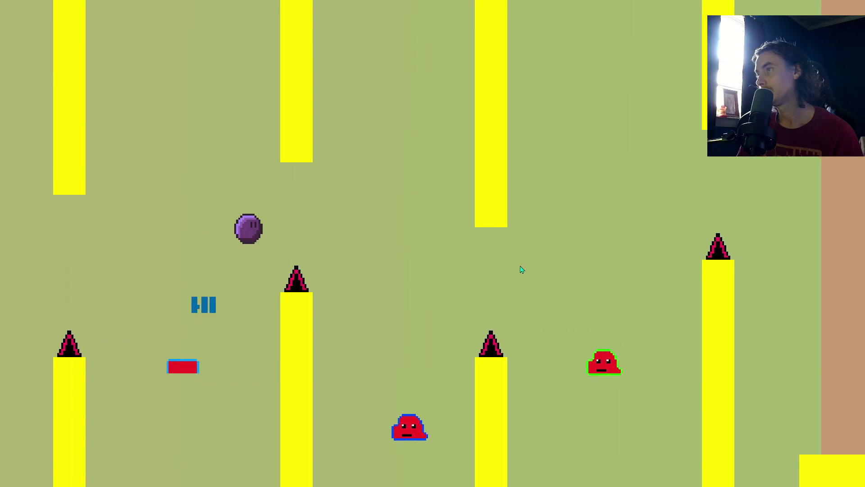
{"action": "key", "text": "Up"}
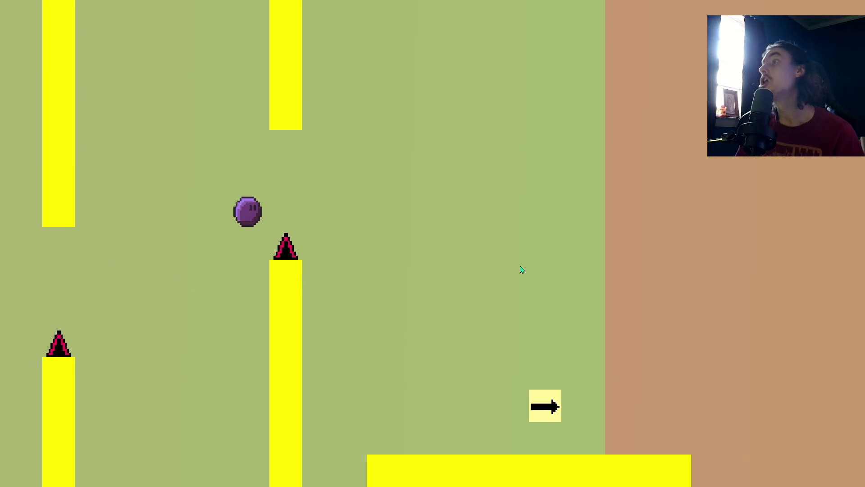
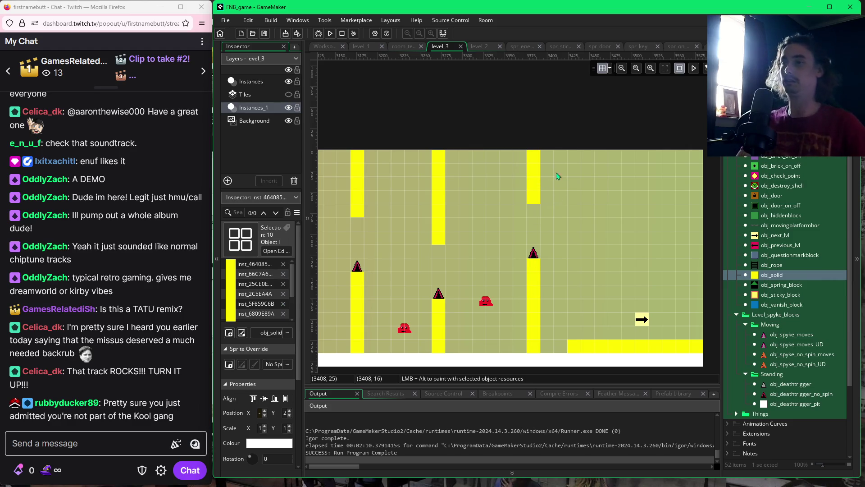
In Room Manager, move level_4 above level_3 and level_1 as starting room, then open it.
{"action": "scroll", "coordinate": [553, 268], "scroll_direction": "left", "scroll_amount": 10}
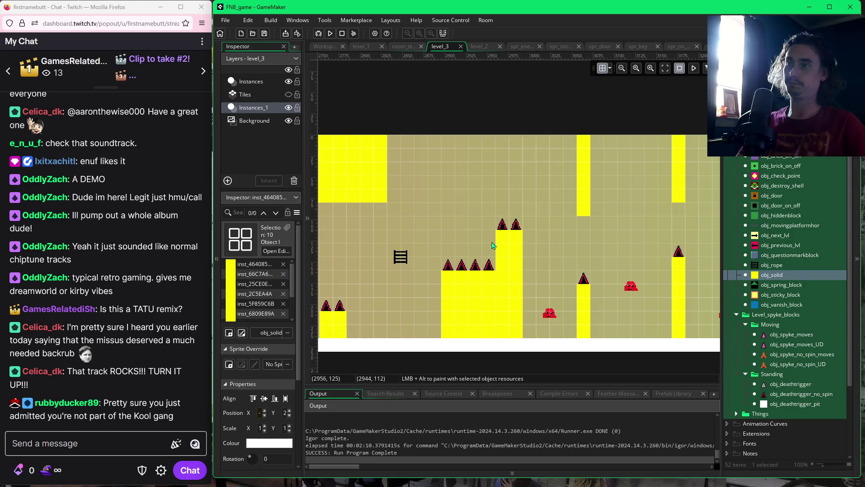
{"action": "scroll", "coordinate": [502, 253], "scroll_direction": "left", "scroll_amount": 3}
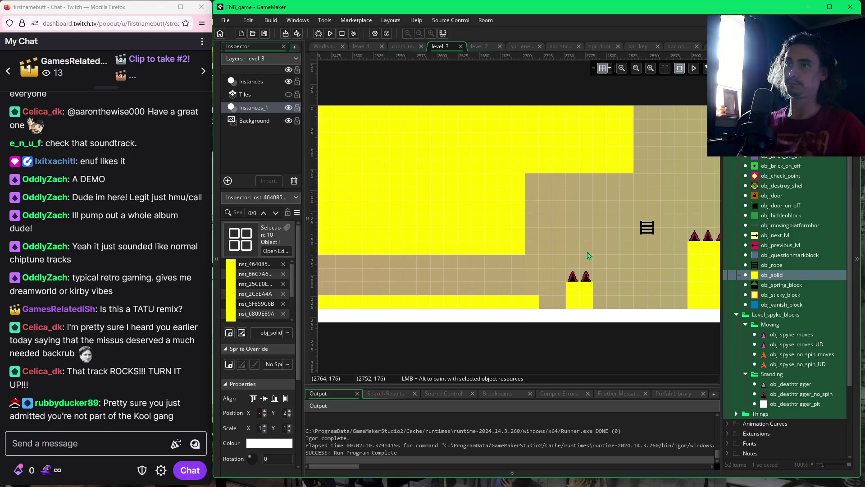
{"action": "scroll", "coordinate": [532, 238], "scroll_direction": "right", "scroll_amount": 3}
{"action": "scroll", "coordinate": [475, 257], "scroll_direction": "left", "scroll_amount": 12}
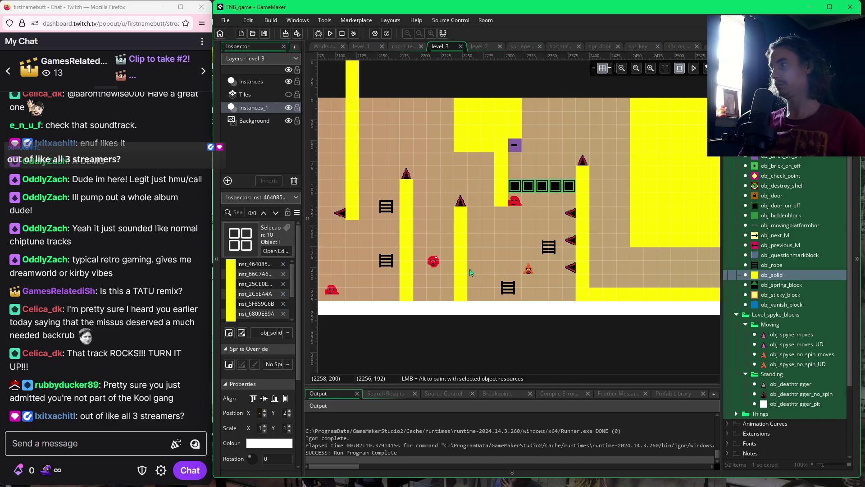
{"action": "scroll", "coordinate": [478, 293], "scroll_direction": "left", "scroll_amount": 6}
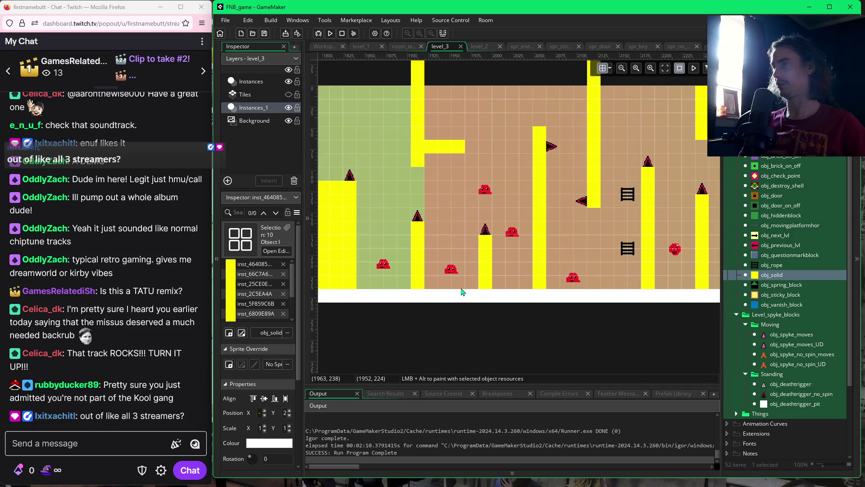
{"action": "scroll", "coordinate": [478, 294], "scroll_direction": "left", "scroll_amount": 8}
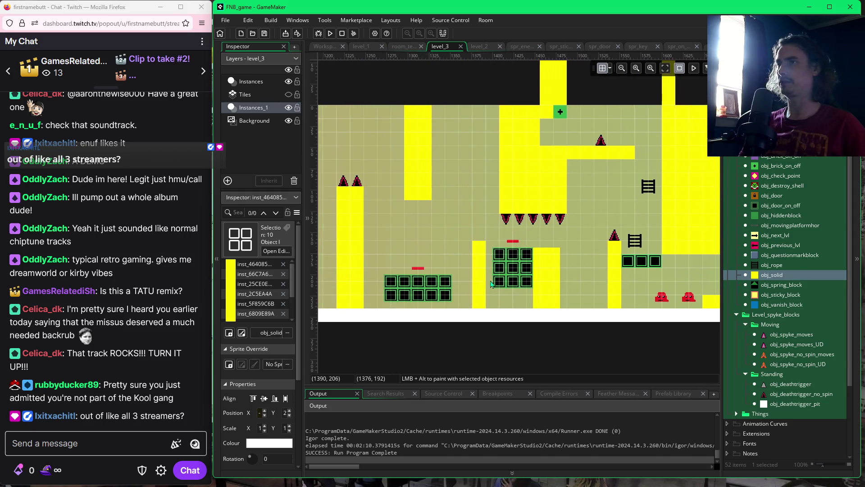
{"action": "scroll", "coordinate": [530, 283], "scroll_direction": "left", "scroll_amount": 8}
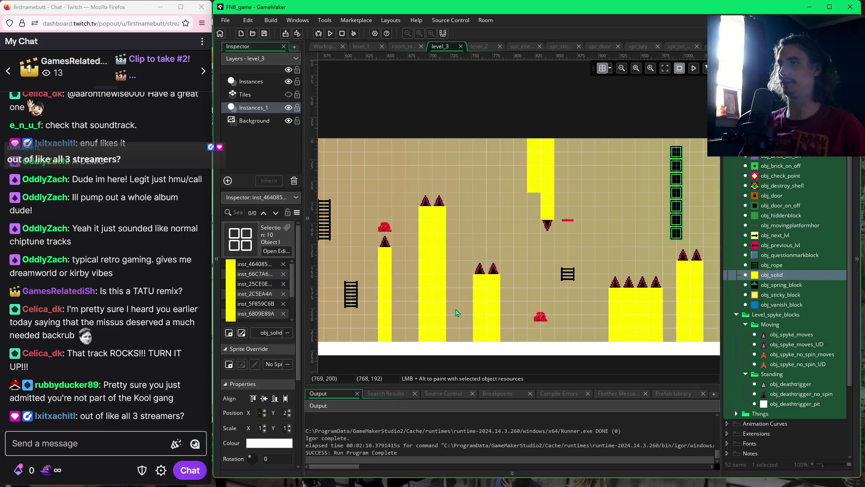
{"action": "scroll", "coordinate": [462, 307], "scroll_direction": "left", "scroll_amount": 7}
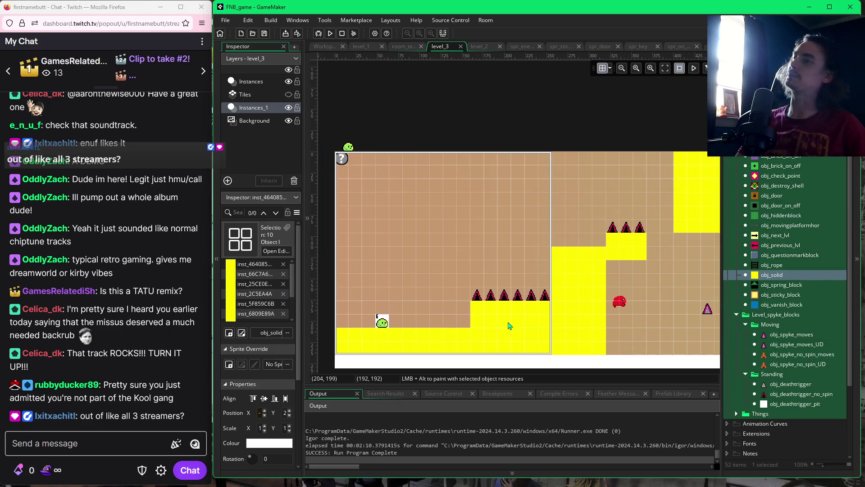
{"action": "scroll", "coordinate": [518, 322], "scroll_direction": "right", "scroll_amount": 1}
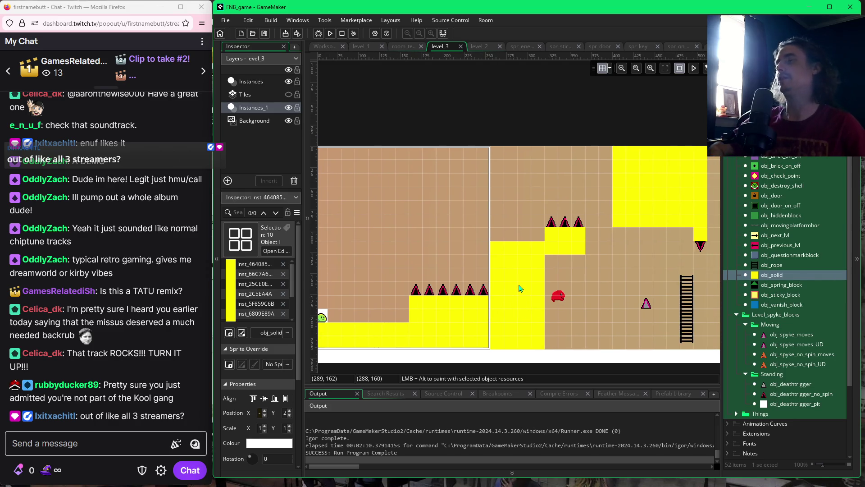
{"action": "scroll", "coordinate": [519, 289], "scroll_direction": "down", "scroll_amount": 6}
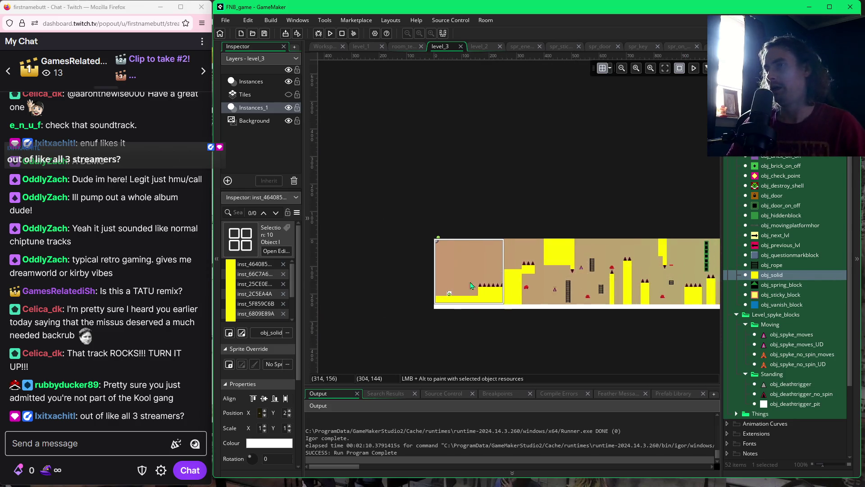
{"action": "scroll", "coordinate": [480, 290], "scroll_direction": "right", "scroll_amount": 10}
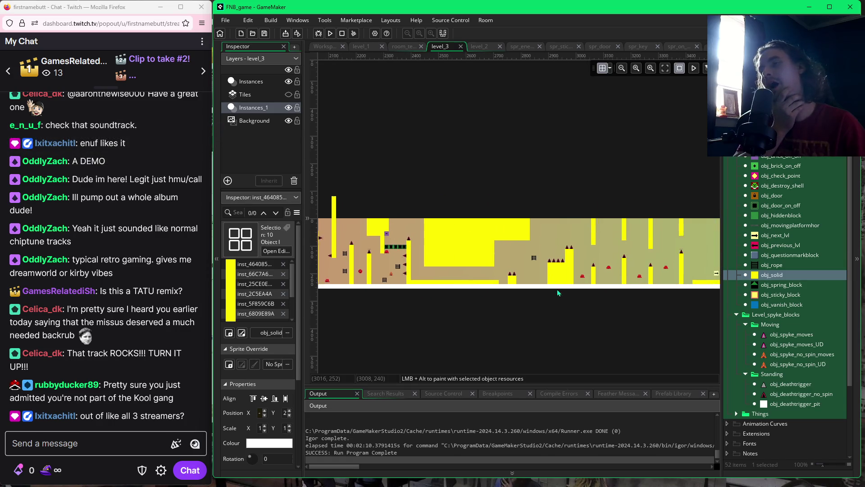
{"action": "scroll", "coordinate": [542, 296], "scroll_direction": "left", "scroll_amount": 9}
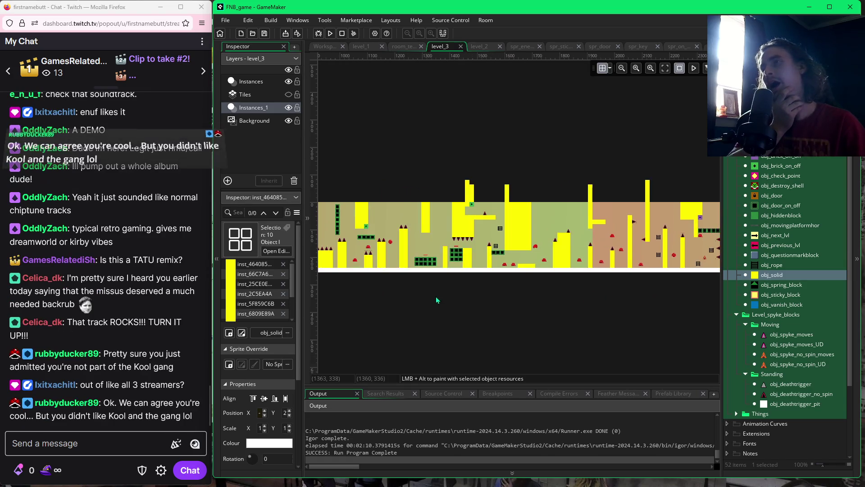
{"action": "scroll", "coordinate": [452, 304], "scroll_direction": "left", "scroll_amount": 3}
{"action": "scroll", "coordinate": [399, 316], "scroll_direction": "up", "scroll_amount": 1}
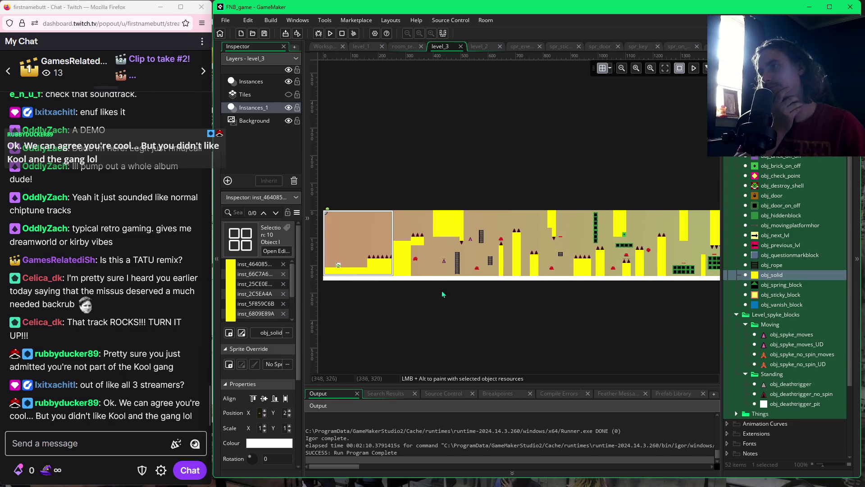
{"action": "scroll", "coordinate": [449, 286], "scroll_direction": "up", "scroll_amount": 1}
{"action": "scroll", "coordinate": [449, 286], "scroll_direction": "down", "scroll_amount": 1}
{"action": "scroll", "coordinate": [448, 286], "scroll_direction": "up", "scroll_amount": 3}
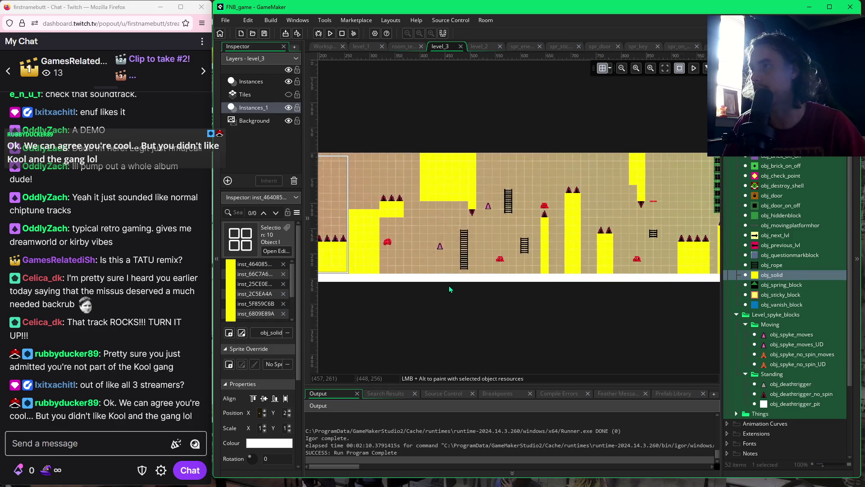
{"action": "scroll", "coordinate": [621, 308], "scroll_direction": "left", "scroll_amount": 3}
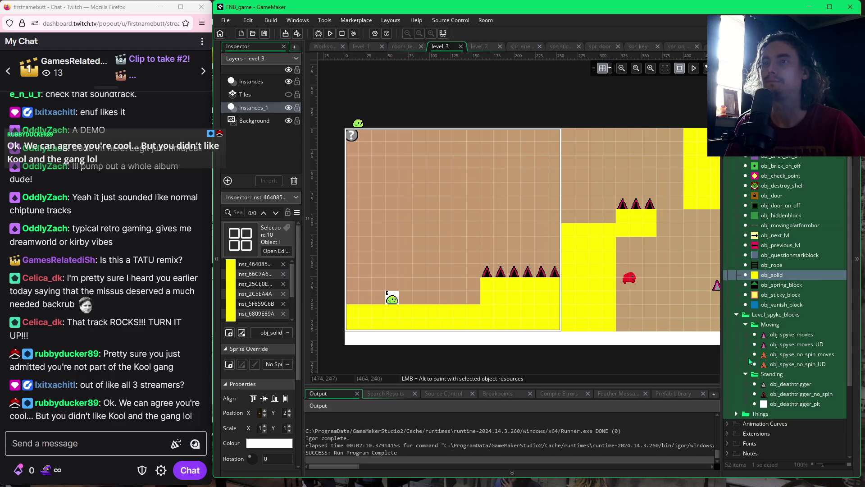
{"action": "scroll", "coordinate": [766, 270], "scroll_direction": "down", "scroll_amount": 3}
{"action": "left_click", "coordinate": [727, 382]}
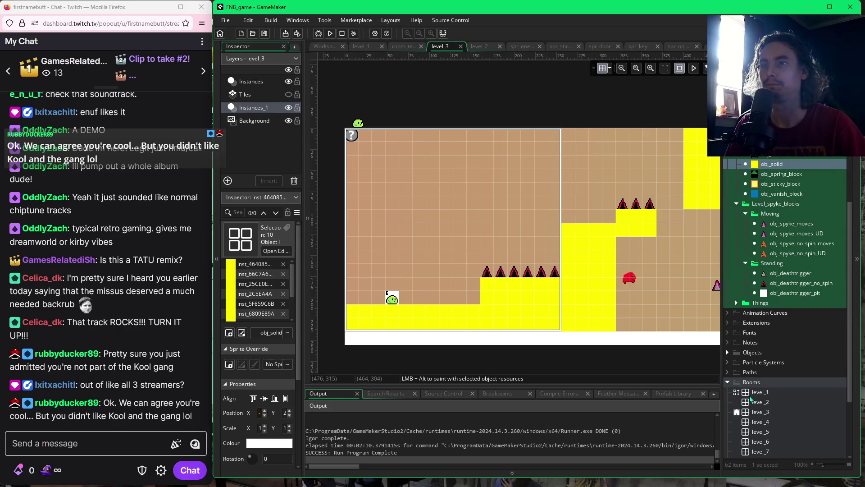
{"action": "left_click", "coordinate": [737, 412]}
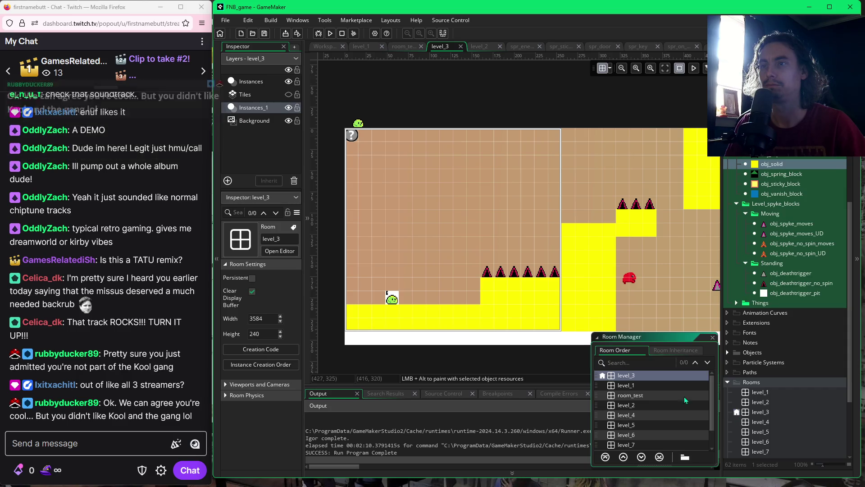
{"action": "left_click_drag", "start_coordinate": [627, 415], "coordinate": [626, 379]}
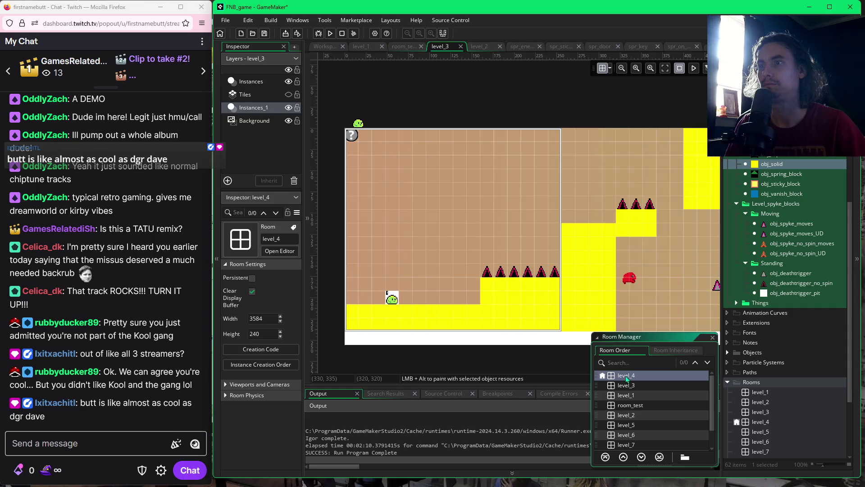
{"action": "double_click", "coordinate": [627, 376]}
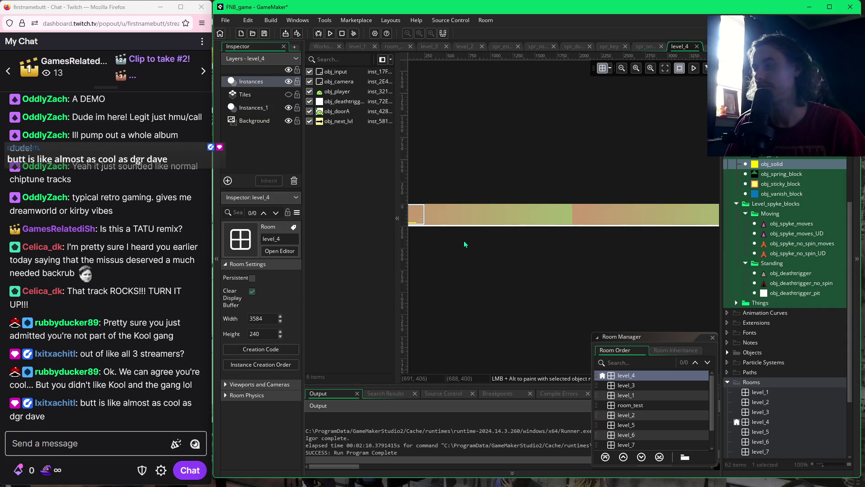
Widen the room canvas and close the five open sprite editor tabs, including the door sprite.
{"action": "scroll", "coordinate": [464, 241], "scroll_direction": "up", "scroll_amount": 3}
{"action": "scroll", "coordinate": [463, 240], "scroll_direction": "down", "scroll_amount": 2}
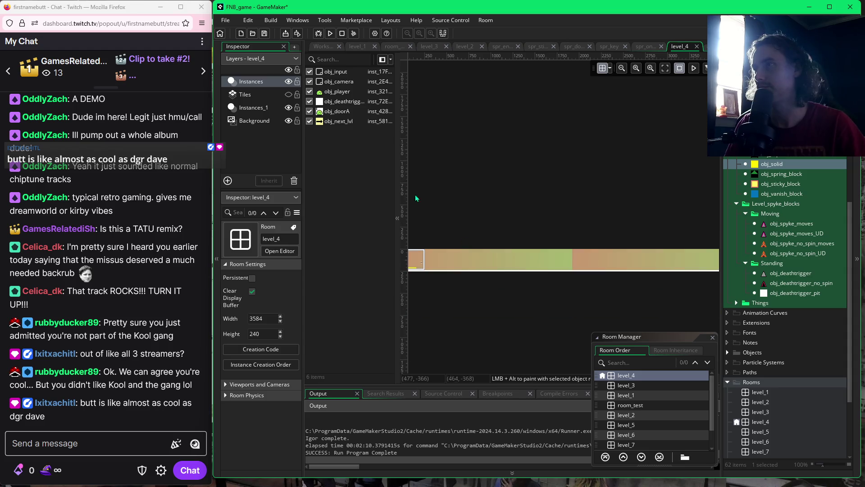
{"action": "left_click_drag", "start_coordinate": [398, 194], "coordinate": [305, 192]}
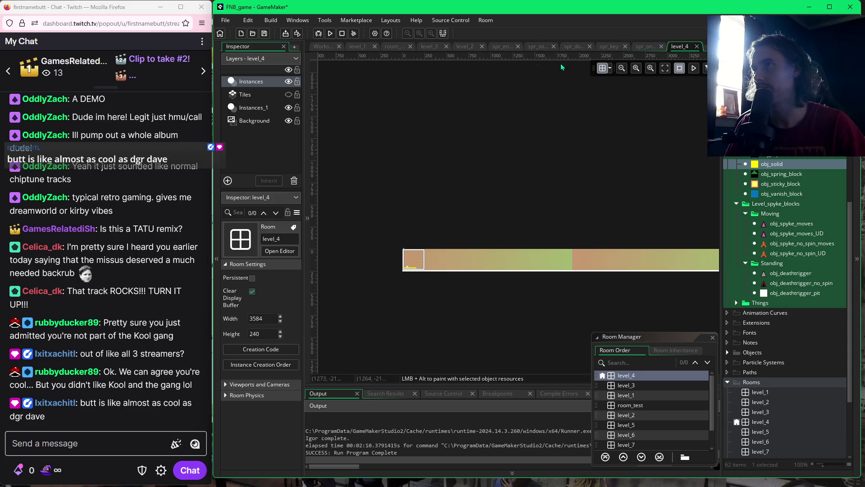
{"action": "left_click", "coordinate": [661, 46]}
{"action": "left_click", "coordinate": [654, 47]}
{"action": "left_click", "coordinate": [654, 46]}
{"action": "left_click", "coordinate": [647, 46]}
{"action": "left_click", "coordinate": [627, 47]}
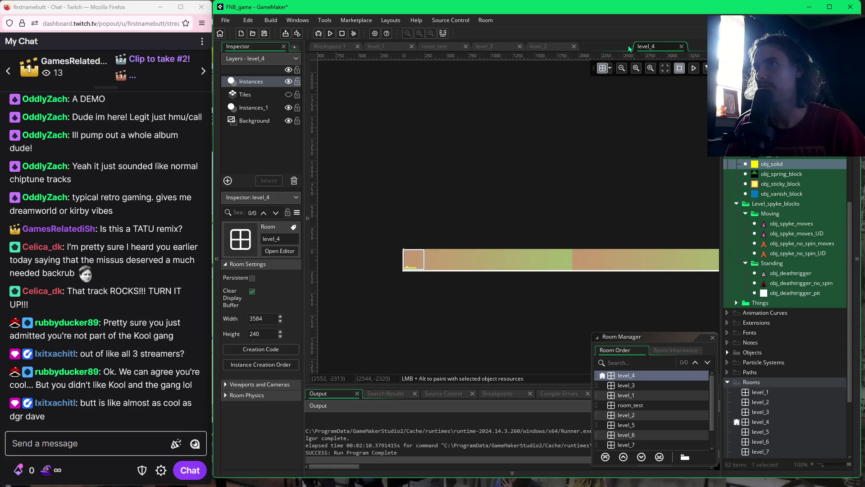
Check level_2 and level_3, including level_3's Instances and Instances_1 layers, then show level_1.
{"action": "left_click", "coordinate": [512, 48]}
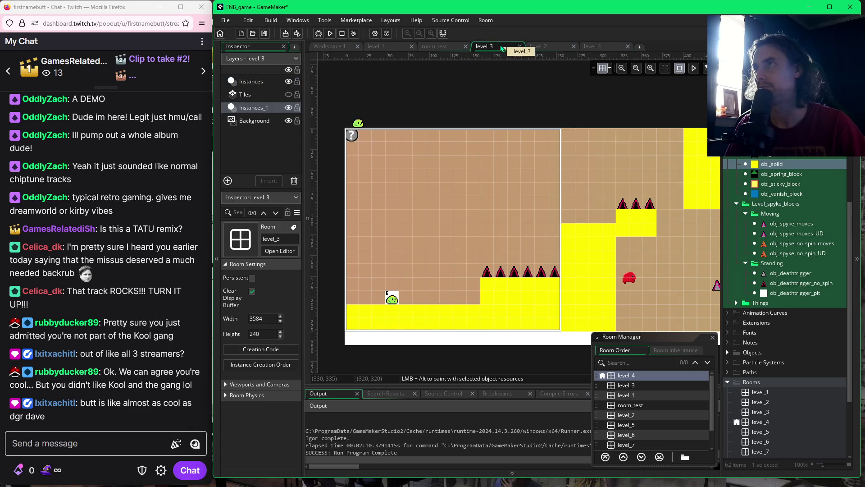
{"action": "left_click", "coordinate": [543, 48]}
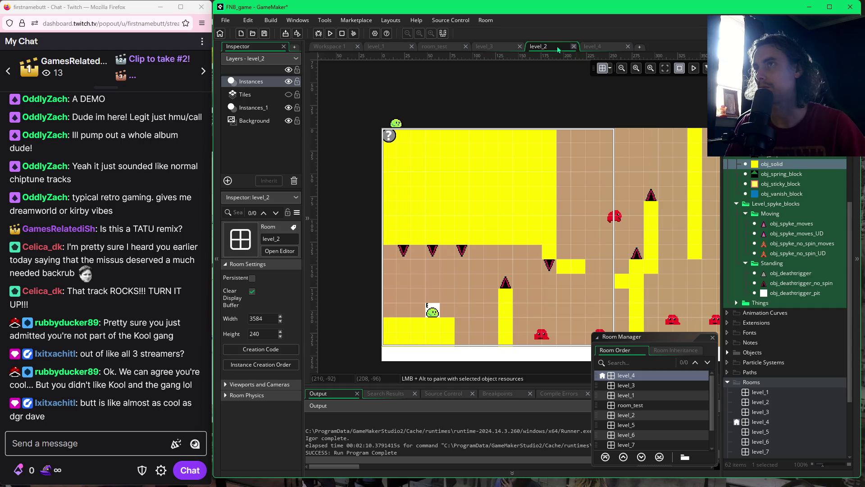
{"action": "left_click", "coordinate": [491, 47]}
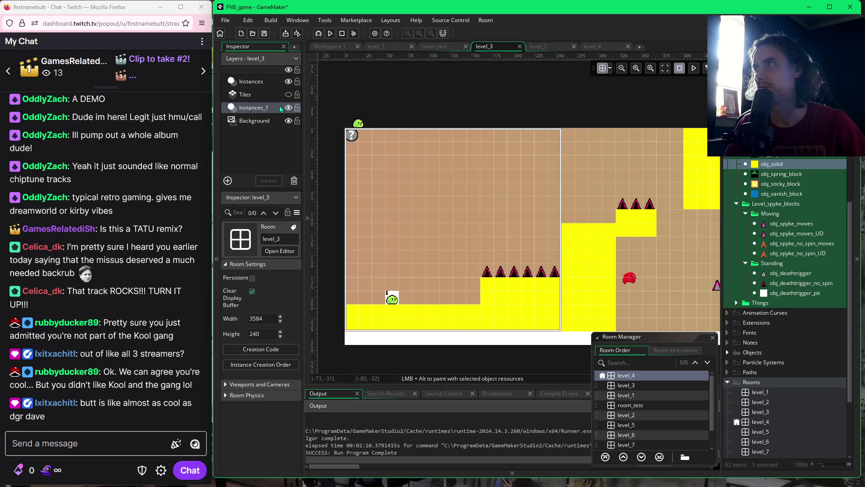
{"action": "left_click", "coordinate": [253, 82]}
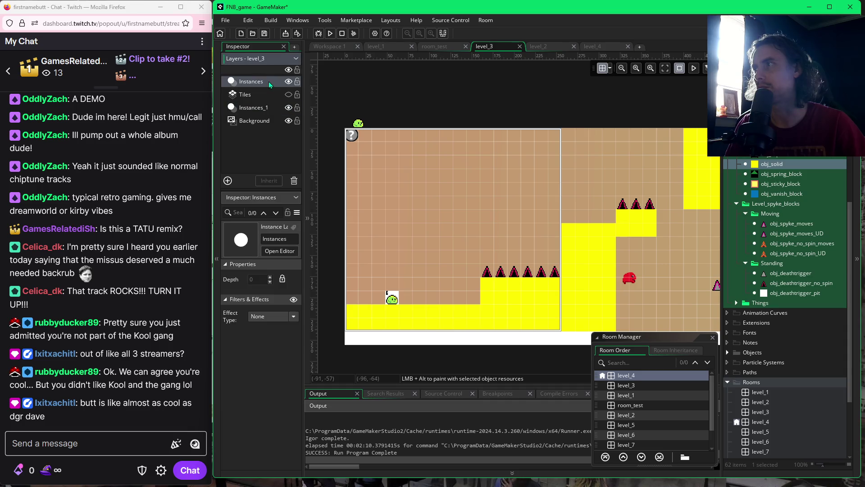
{"action": "left_click", "coordinate": [255, 108]}
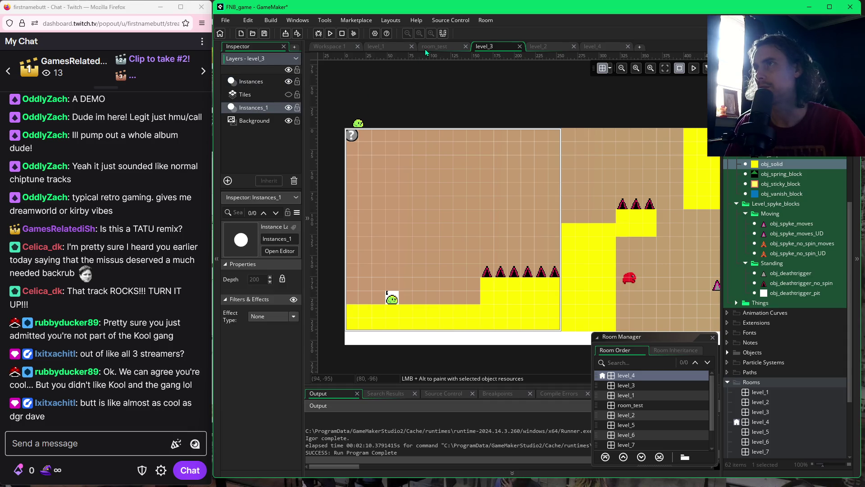
{"action": "left_click", "coordinate": [388, 47]}
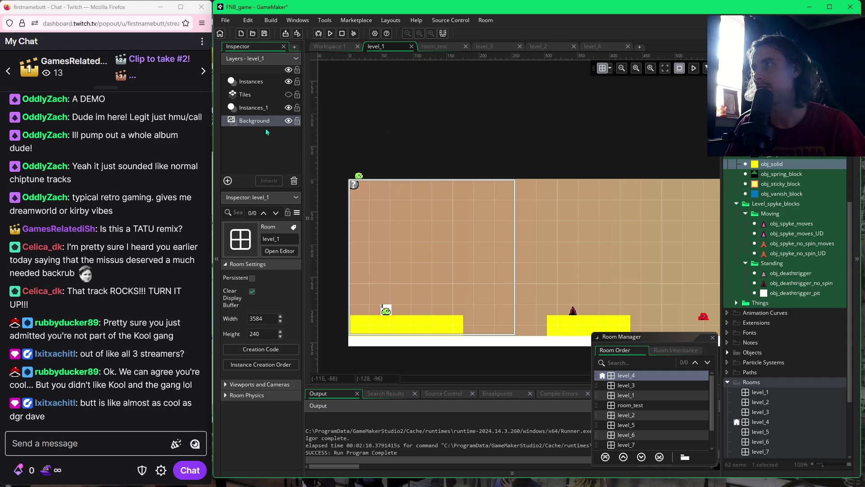
Inspect level_1's yellow ground block, then view level_4's starting area with the room order list closed.
{"action": "double_click", "coordinate": [433, 325]}
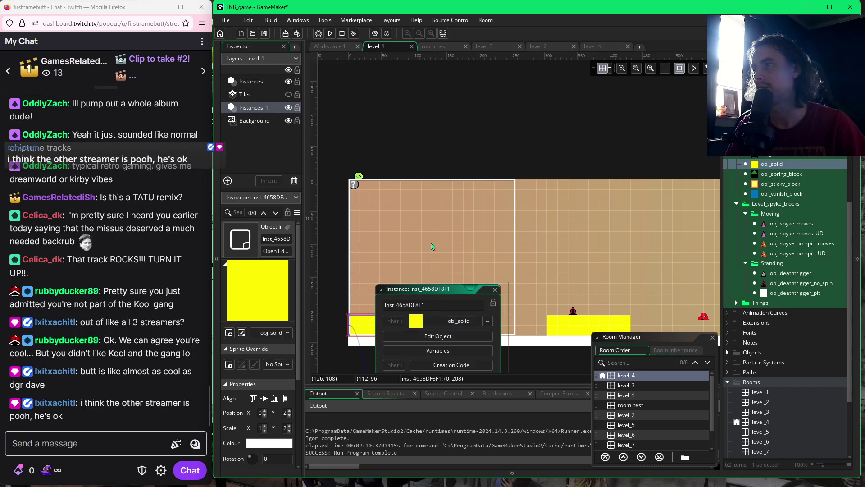
{"action": "left_click", "coordinate": [495, 290]}
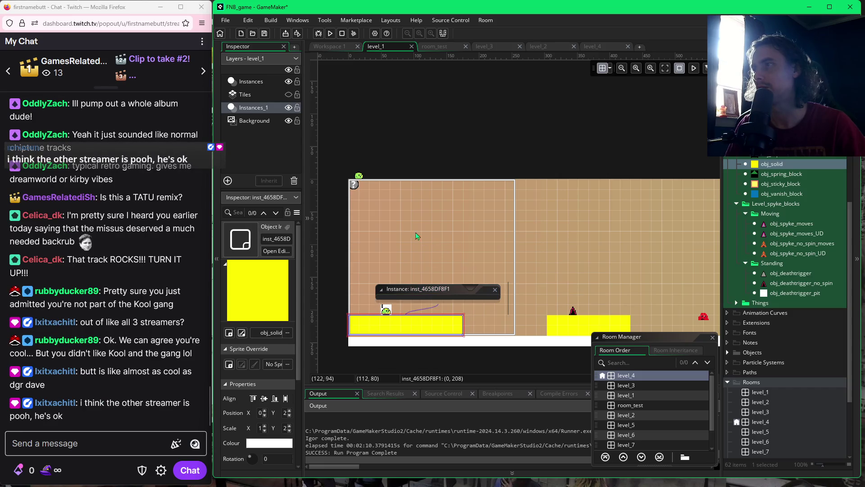
{"action": "left_click", "coordinate": [590, 47]}
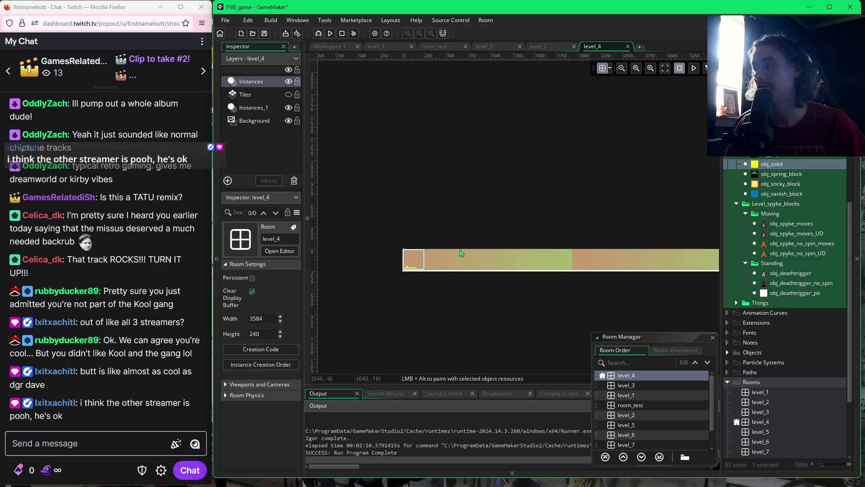
{"action": "scroll", "coordinate": [460, 253], "scroll_direction": "up", "scroll_amount": 5}
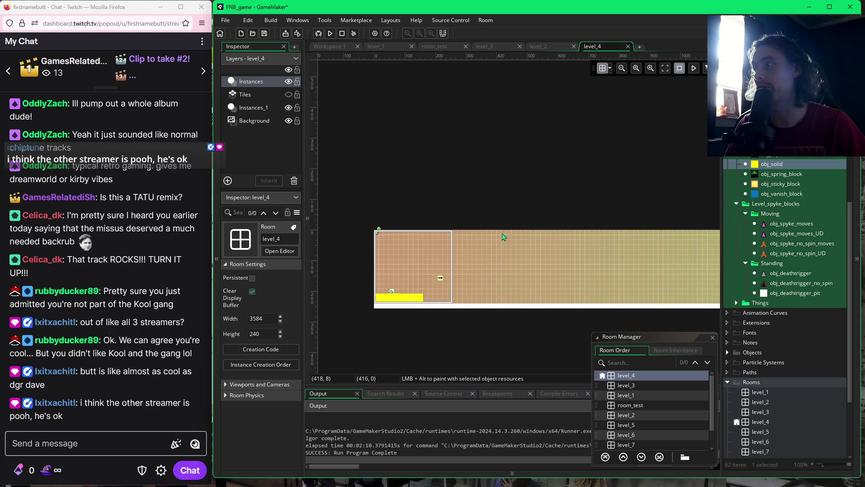
{"action": "left_click_drag", "start_coordinate": [483, 271], "coordinate": [465, 246]}
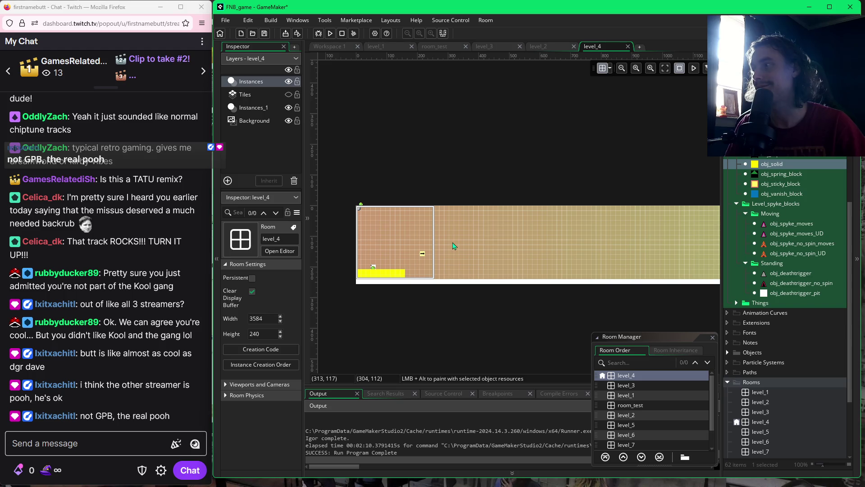
{"action": "left_click", "coordinate": [712, 337]}
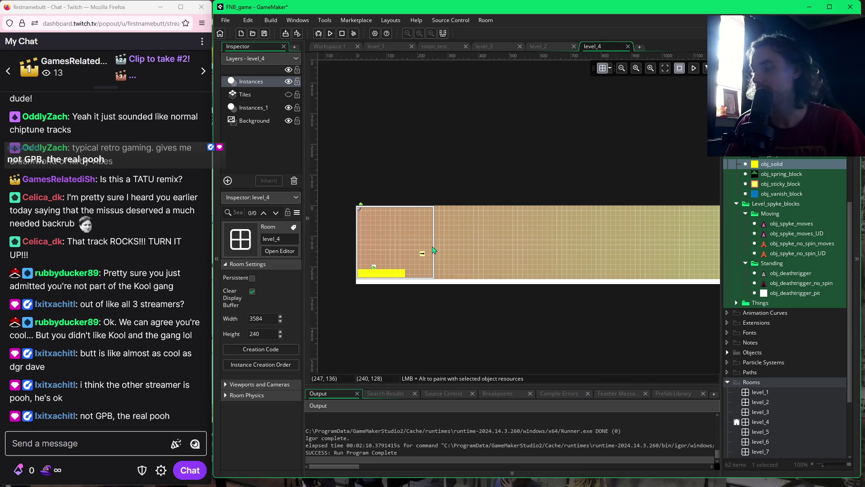
Delete the yellow arrow sign from level_4's starting area.
{"action": "scroll", "coordinate": [432, 250], "scroll_direction": "up", "scroll_amount": 4}
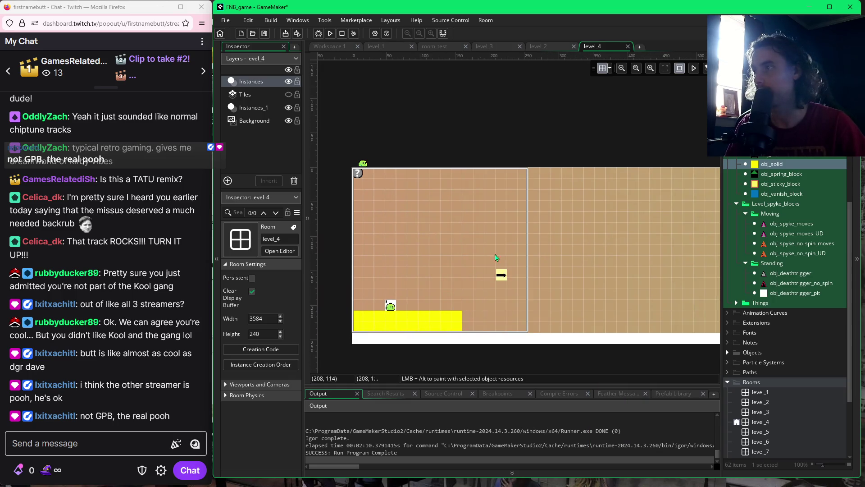
{"action": "left_click", "coordinate": [502, 276]}
{"action": "key", "text": "Delete"}
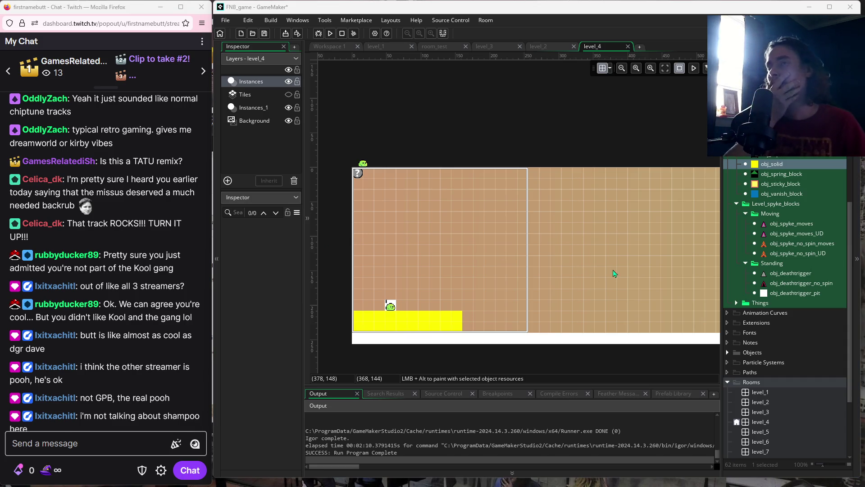
Select obj_movingplatformhor in the Asset Browser to show its settings in the Inspector.
{"action": "left_click_drag", "start_coordinate": [625, 281], "coordinate": [574, 278]}
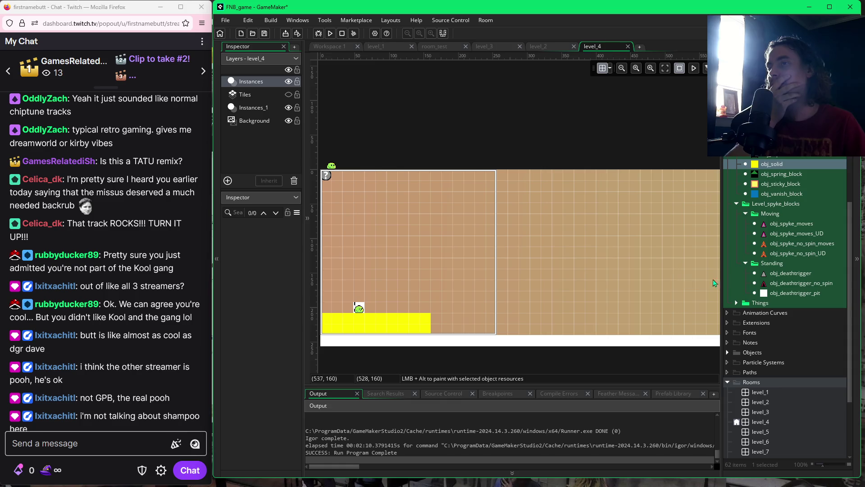
{"action": "scroll", "coordinate": [809, 278], "scroll_direction": "up", "scroll_amount": 2}
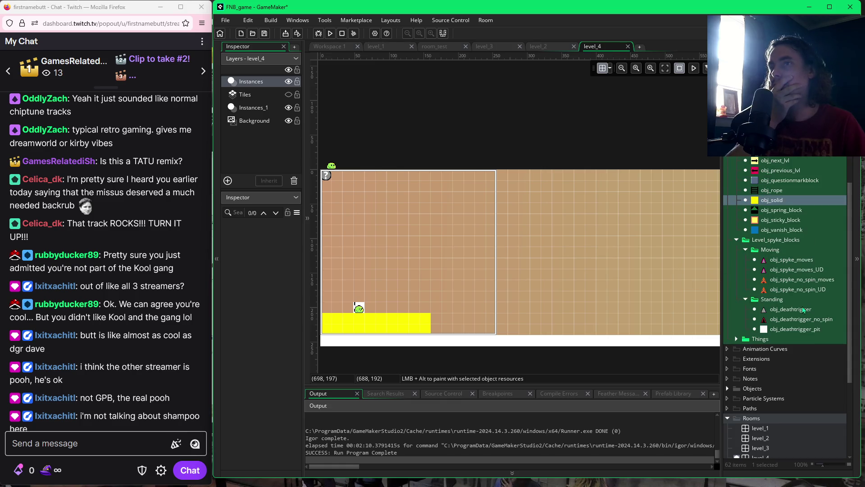
{"action": "scroll", "coordinate": [804, 310], "scroll_direction": "up", "scroll_amount": 4}
{"action": "scroll", "coordinate": [804, 310], "scroll_direction": "up", "scroll_amount": 2}
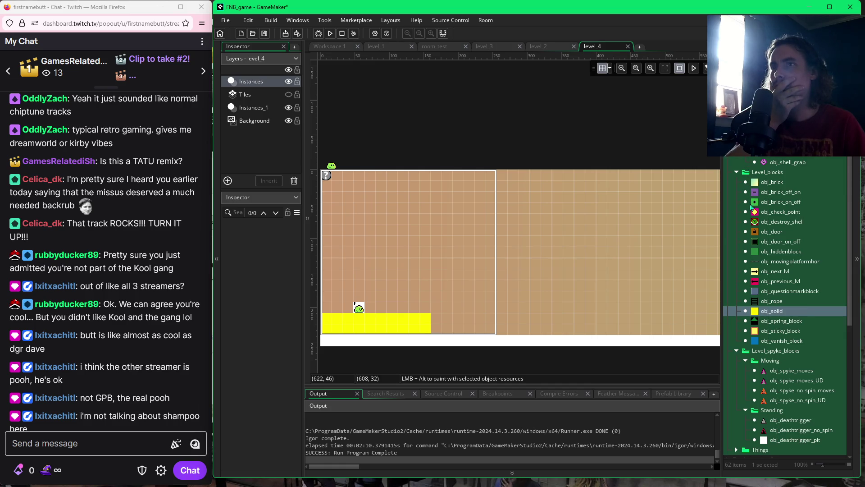
{"action": "scroll", "coordinate": [754, 252], "scroll_direction": "down", "scroll_amount": 1}
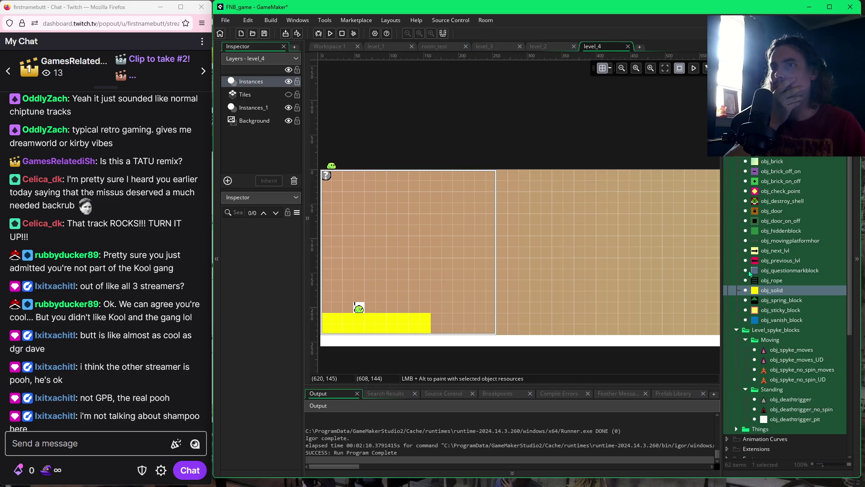
{"action": "left_click", "coordinate": [771, 240]}
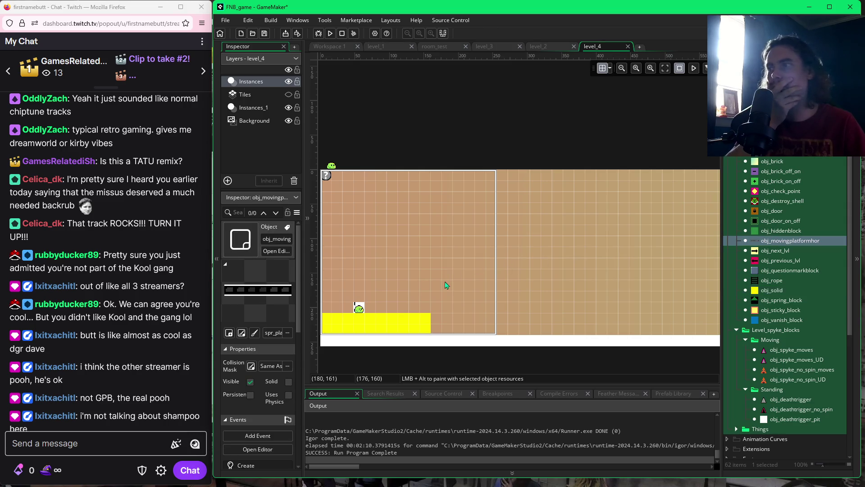
Flood-fill the top and bottom white stripes of obj_movingplatformhor's spr_platform sprite with brown.
{"action": "double_click", "coordinate": [770, 242]}
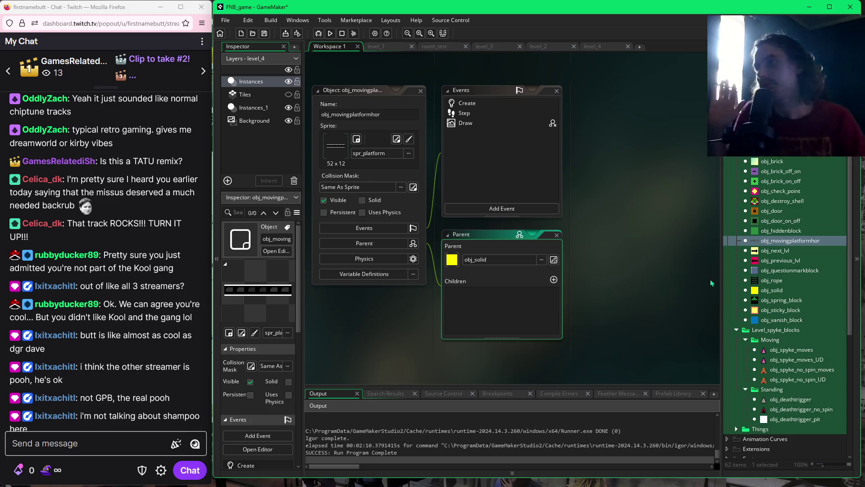
{"action": "left_click", "coordinate": [340, 153]}
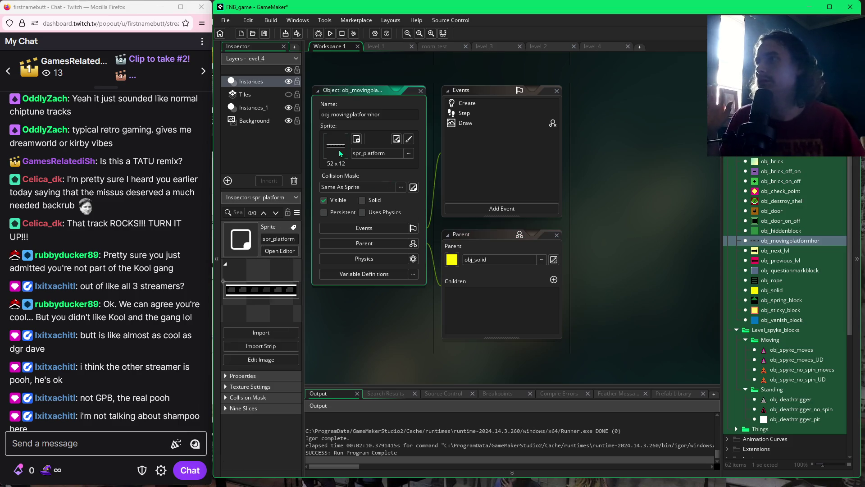
{"action": "left_click", "coordinate": [266, 362]}
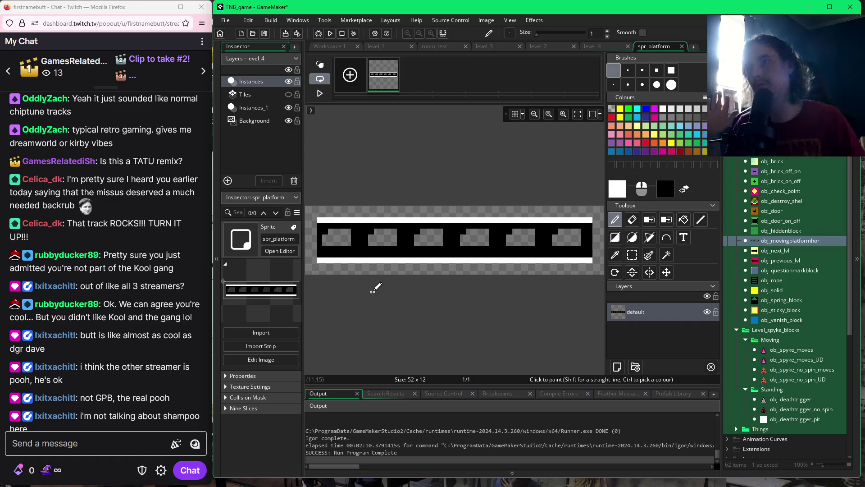
{"action": "left_click", "coordinate": [696, 152]}
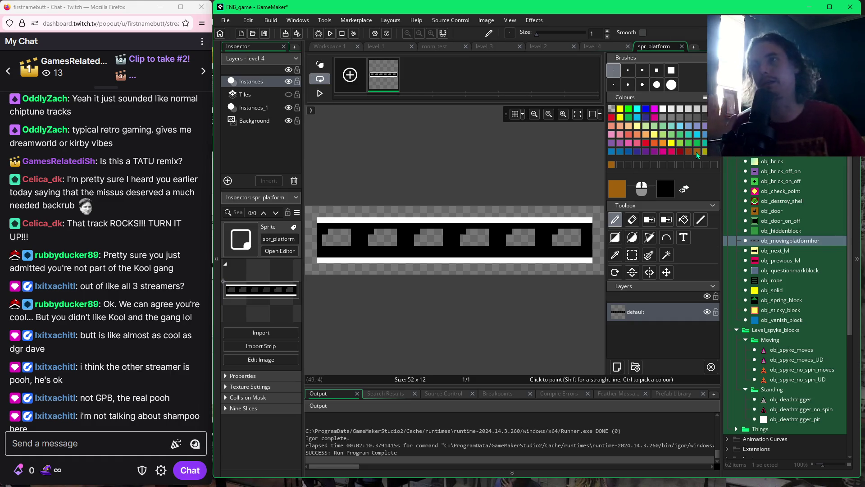
{"action": "left_click", "coordinate": [683, 220]}
{"action": "left_click", "coordinate": [590, 219]}
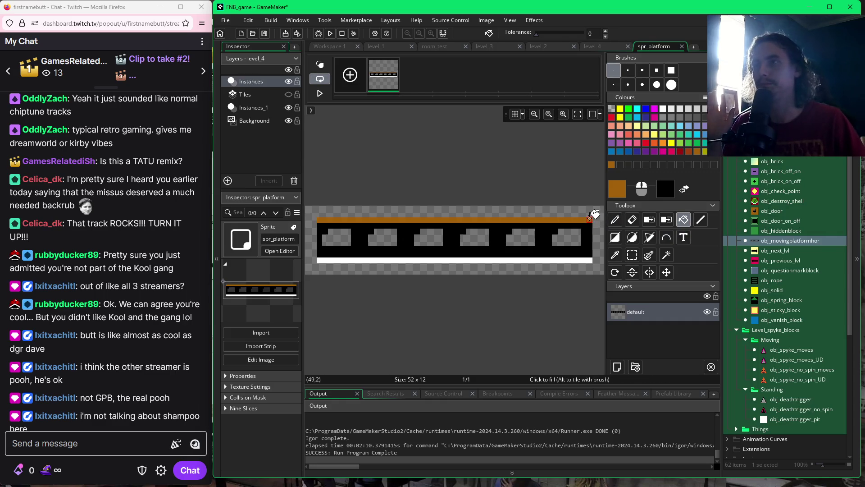
{"action": "left_click", "coordinate": [588, 260]}
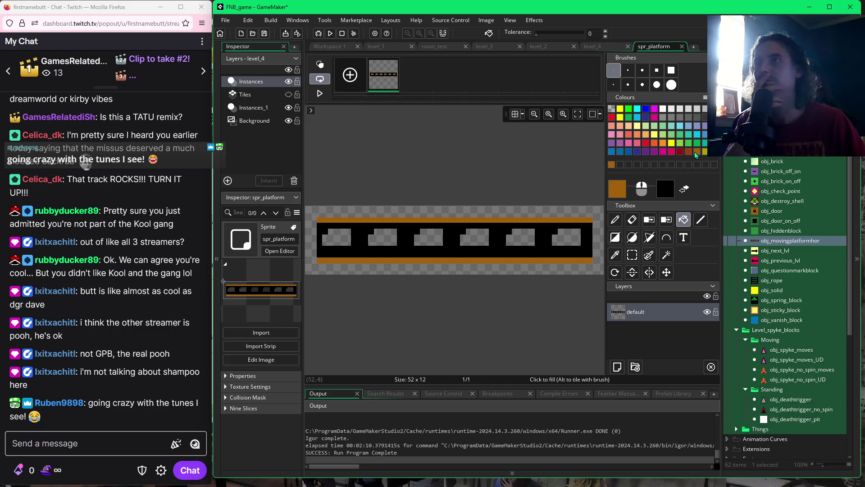
{"action": "left_click", "coordinate": [714, 97]}
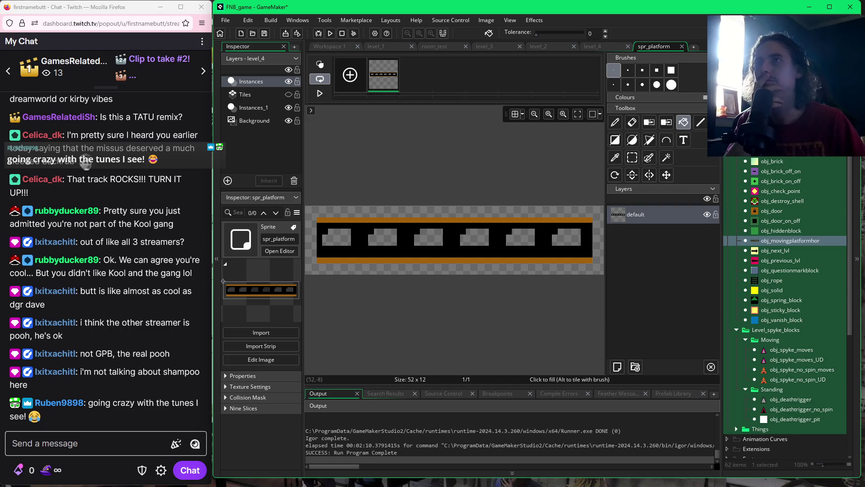
{"action": "left_click", "coordinate": [714, 96]}
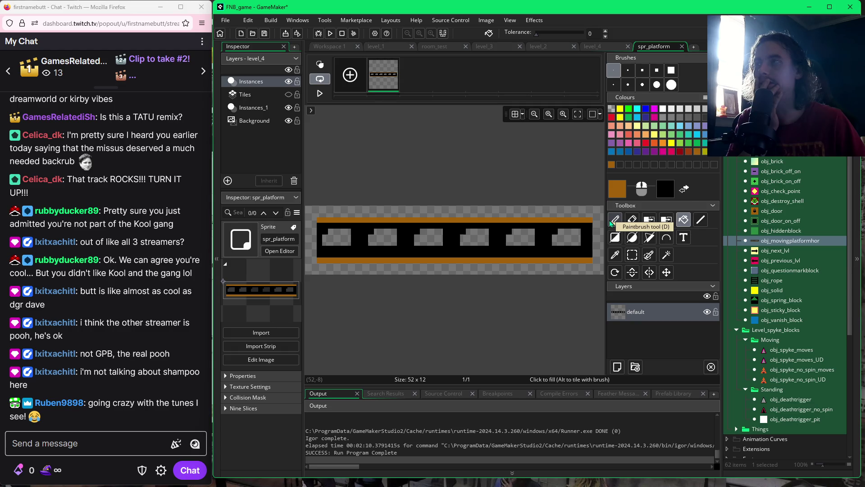
{"action": "left_click", "coordinate": [683, 47]}
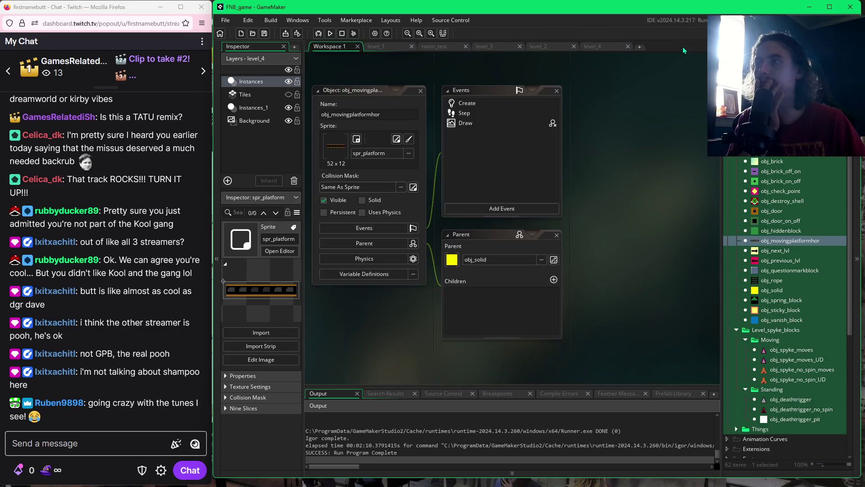
Place an obj_movingplatformhor instance in level_4 at 256, 192 and run the game with F5.
{"action": "left_click", "coordinate": [421, 92]}
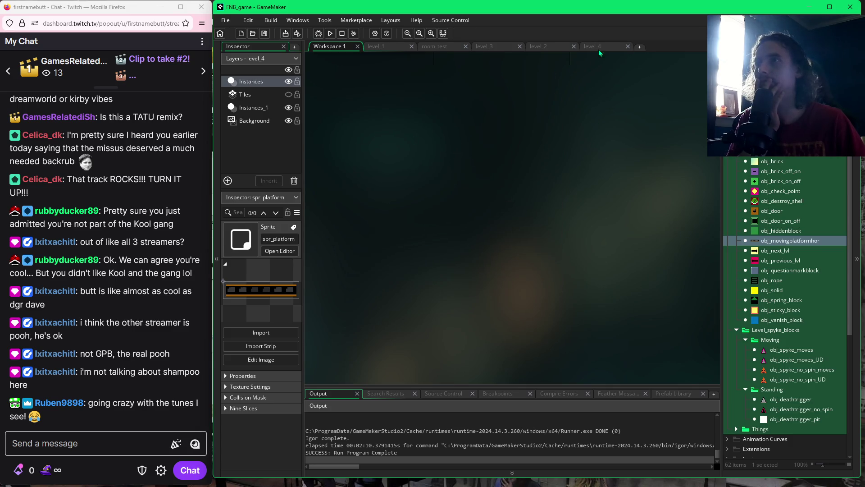
{"action": "left_click", "coordinate": [599, 49]}
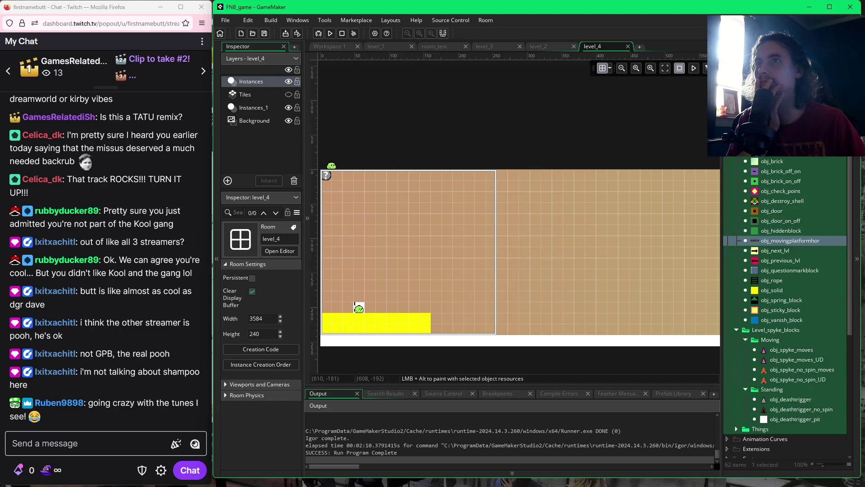
{"action": "left_click", "coordinate": [436, 275], "text": "alt"}
{"action": "mouse_move", "coordinate": [439, 264]}
{"action": "left_mouse_down"}
{"action": "mouse_move", "coordinate": [452, 299]}
{"action": "mouse_move", "coordinate": [504, 311]}
{"action": "left_mouse_up"}
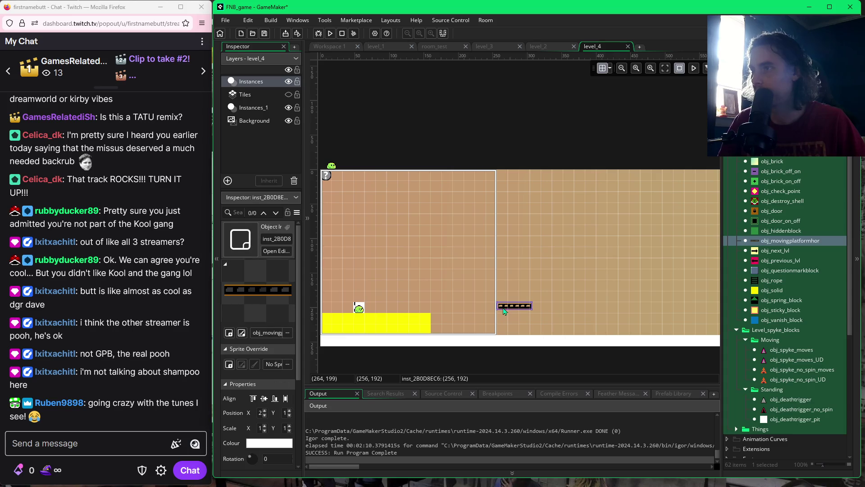
{"action": "key", "text": "F5"}
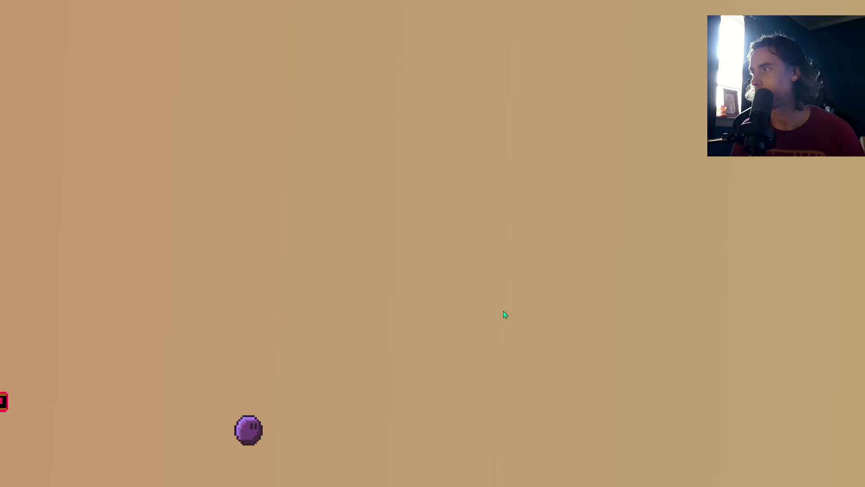
Ride the moving platform in the playtest, quit, then shift the platform right to about 320, 192.
{"action": "key", "text": "Right"}
{"action": "key", "text": "space"}
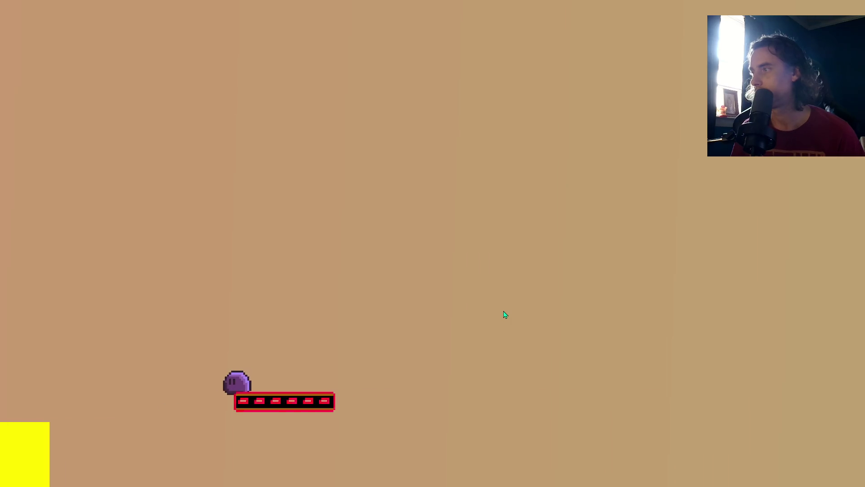
{"action": "key", "text": "space"}
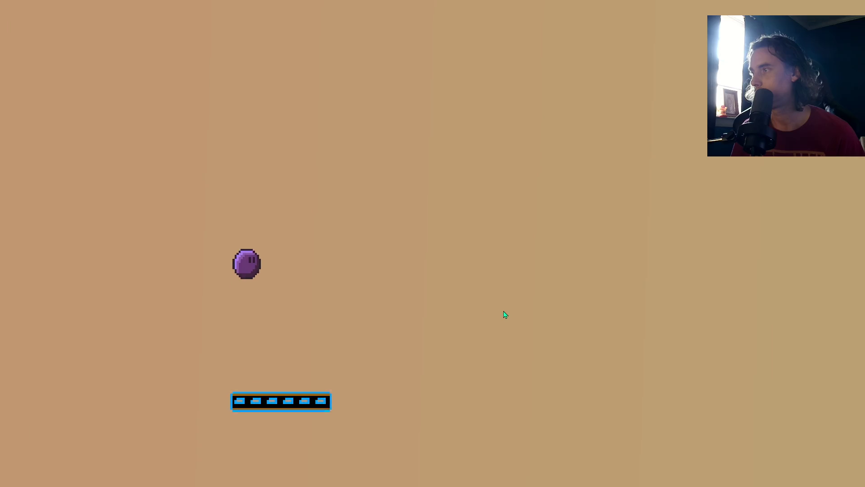
{"action": "key", "text": "Left"}
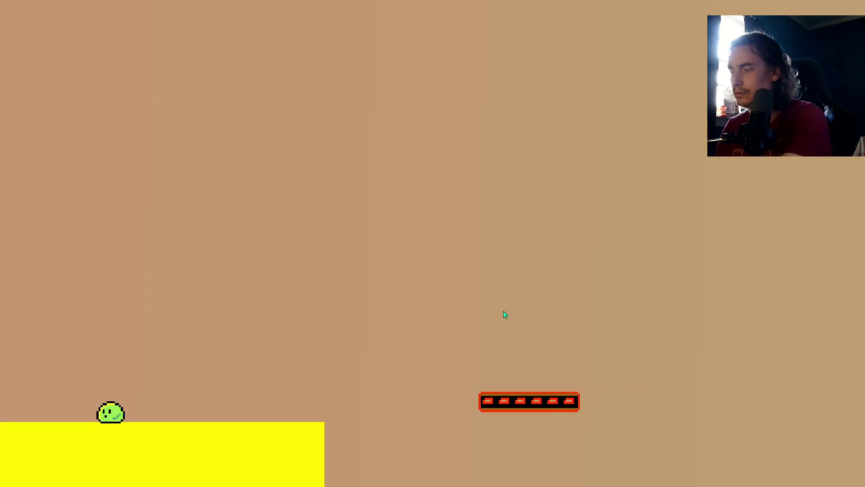
{"action": "key", "text": "Right"}
{"action": "key", "text": "space"}
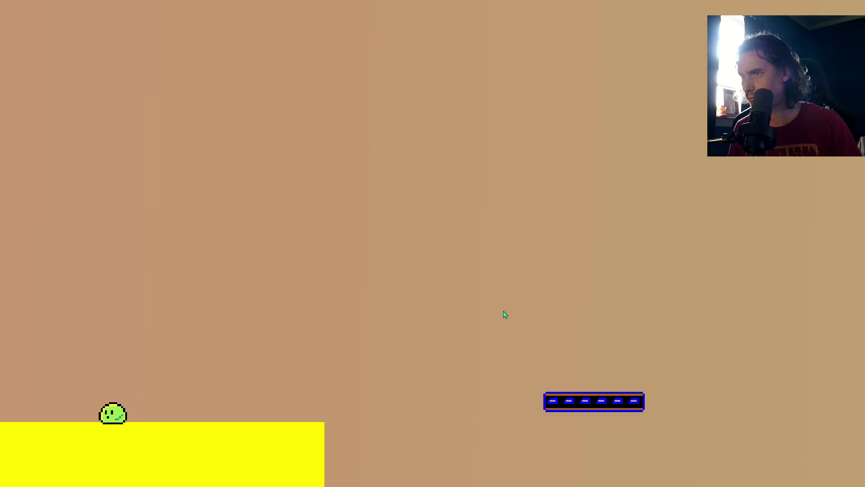
{"action": "key", "text": "Escape"}
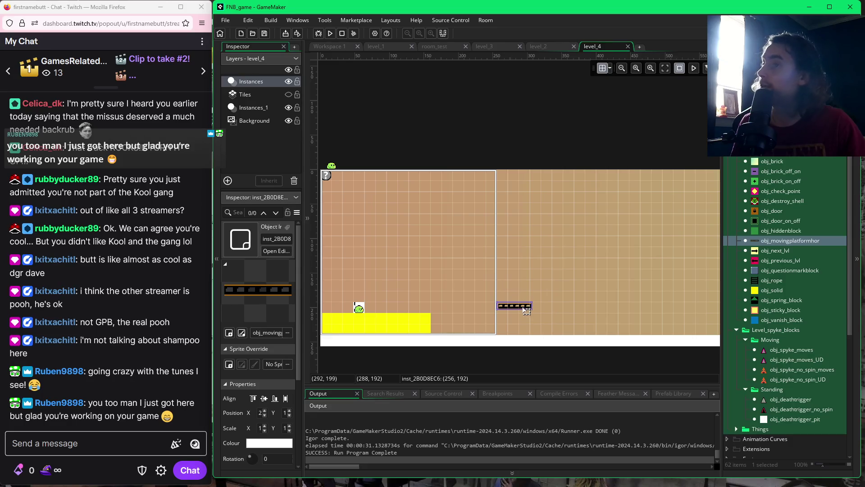
{"action": "mouse_move", "coordinate": [527, 311]}
{"action": "left_mouse_down"}
{"action": "mouse_move", "coordinate": [491, 310]}
{"action": "mouse_move", "coordinate": [542, 307]}
{"action": "left_mouse_up"}
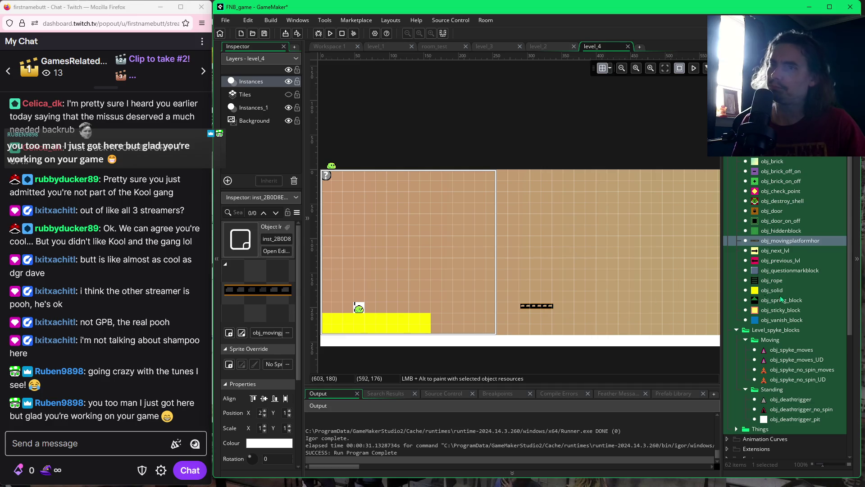
Browse the objects in the Things folder and collapse the Rooms list in the Asset Browser.
{"action": "scroll", "coordinate": [802, 301], "scroll_direction": "down", "scroll_amount": 2}
{"action": "left_click", "coordinate": [737, 396]}
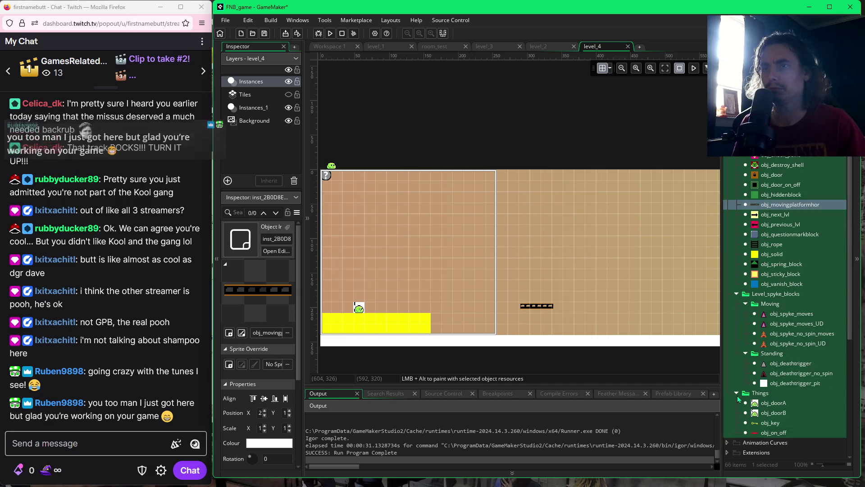
{"action": "scroll", "coordinate": [750, 409], "scroll_direction": "down", "scroll_amount": 2}
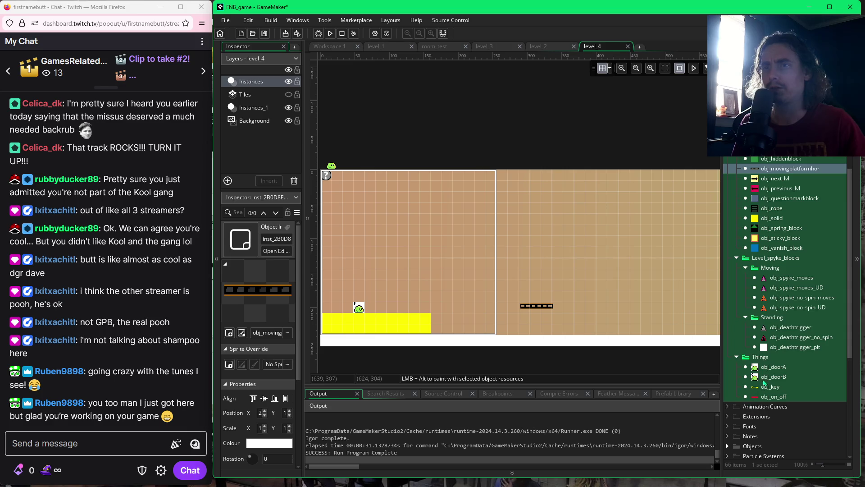
{"action": "scroll", "coordinate": [765, 376], "scroll_direction": "up", "scroll_amount": 1}
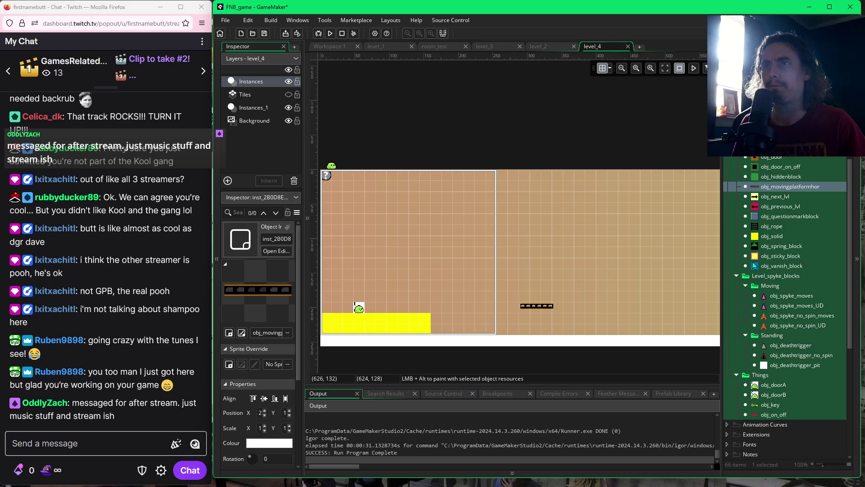
{"action": "scroll", "coordinate": [754, 266], "scroll_direction": "up", "scroll_amount": 1}
{"action": "scroll", "coordinate": [755, 265], "scroll_direction": "up", "scroll_amount": 4}
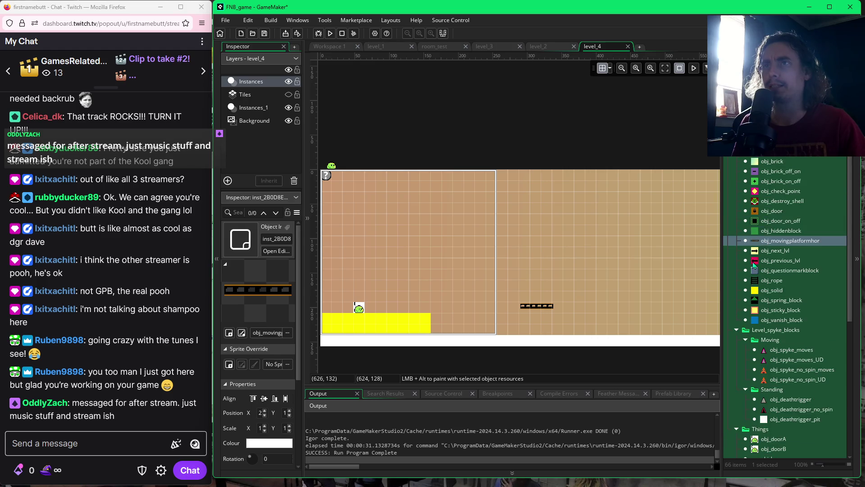
{"action": "scroll", "coordinate": [755, 266], "scroll_direction": "down", "scroll_amount": 9}
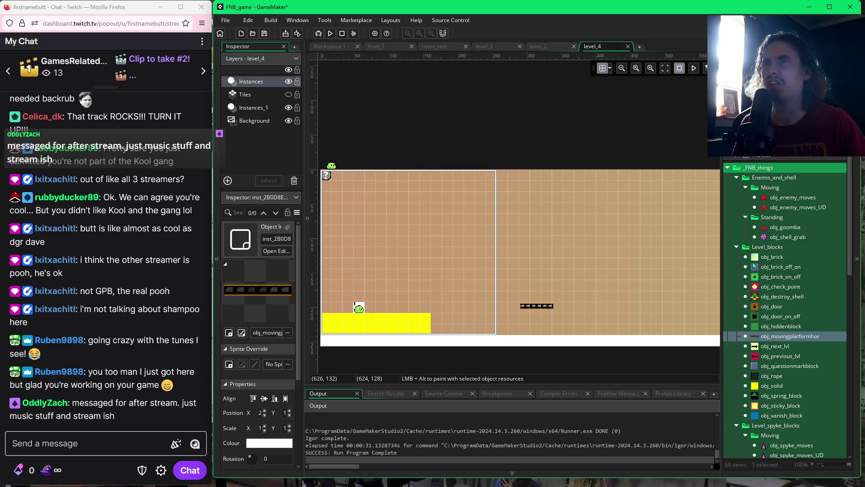
{"action": "scroll", "coordinate": [754, 266], "scroll_direction": "down", "scroll_amount": 8}
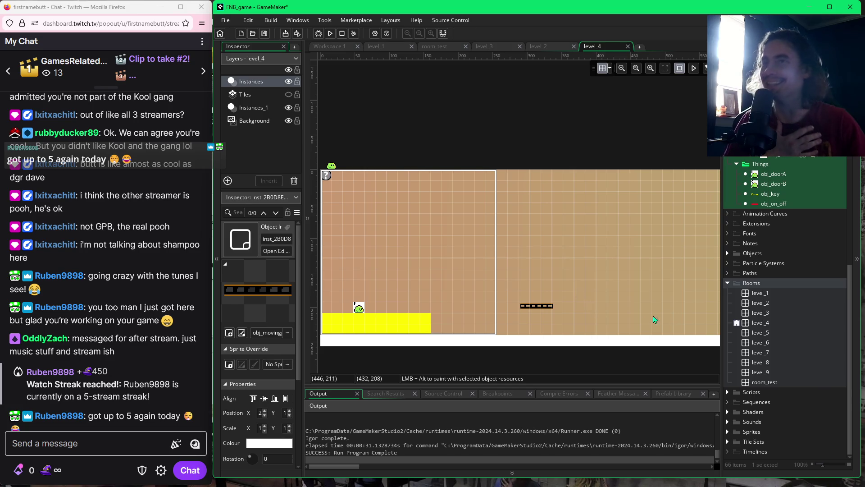
{"action": "left_click", "coordinate": [727, 283]}
Select the moving platform in level_4, drag it further right, and delete it.
{"action": "scroll", "coordinate": [747, 346], "scroll_direction": "up", "scroll_amount": 3}
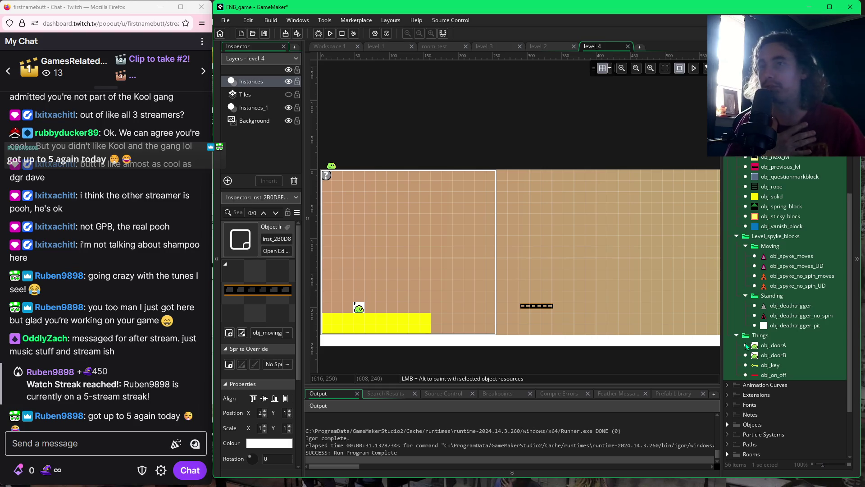
{"action": "scroll", "coordinate": [746, 345], "scroll_direction": "up", "scroll_amount": 1}
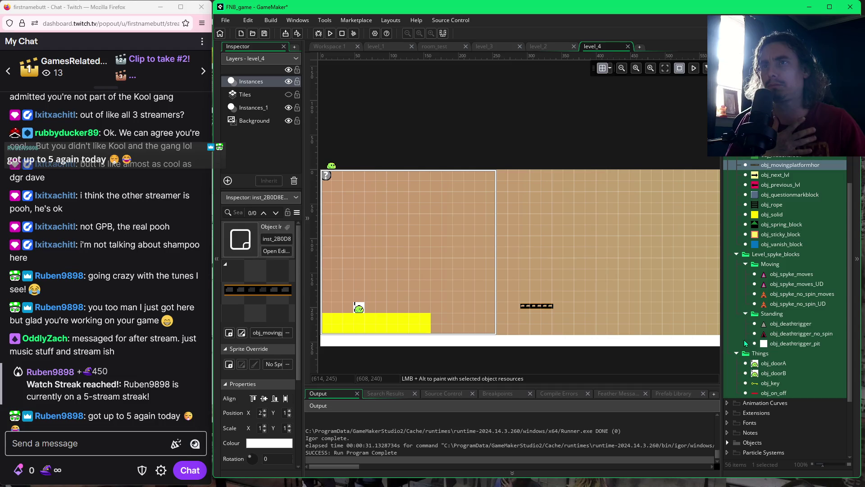
{"action": "left_click", "coordinate": [542, 308]}
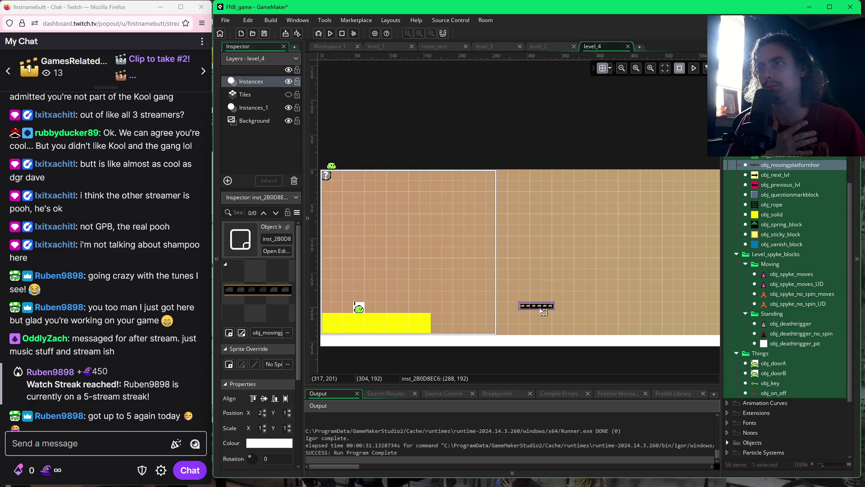
{"action": "left_click_drag", "start_coordinate": [543, 312], "coordinate": [665, 315]}
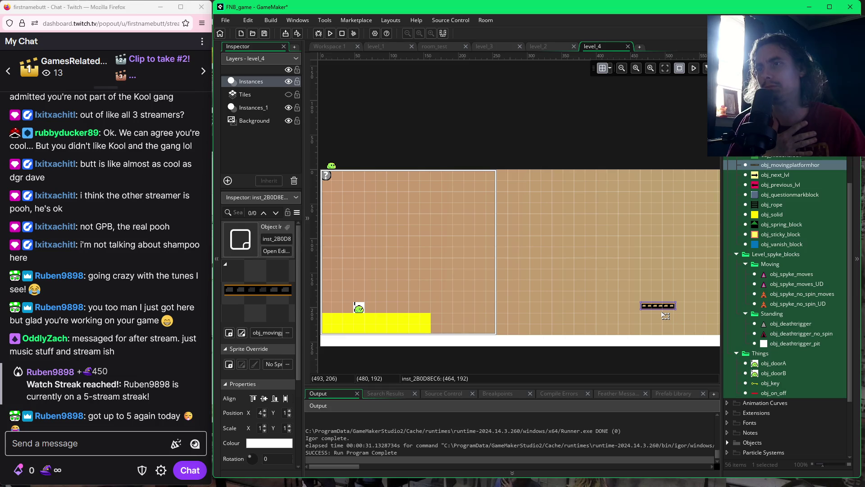
{"action": "key", "text": "Delete"}
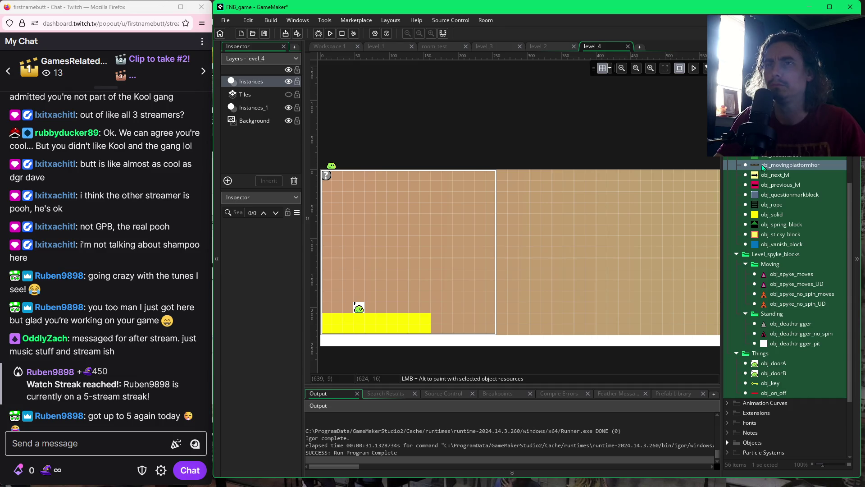
Place an obj_vanish_block at about 192, 192, right of the yellow start platform, then run the game.
{"action": "left_click", "coordinate": [764, 246]}
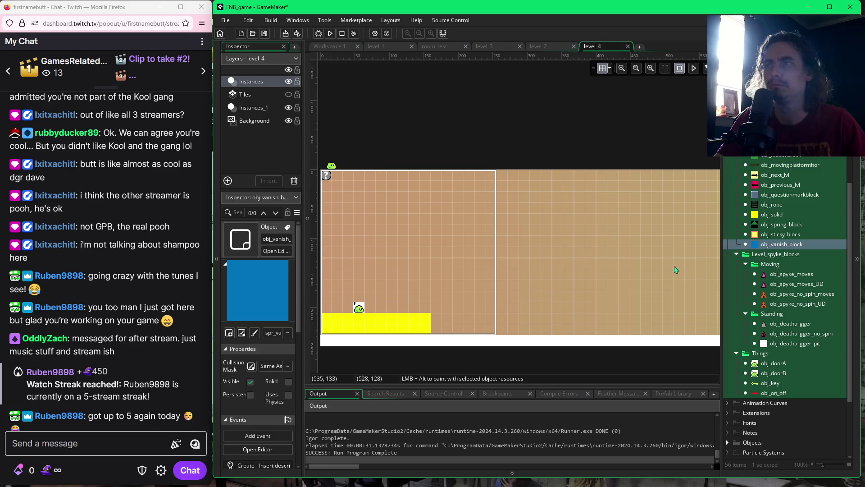
{"action": "left_click", "coordinate": [460, 308]}
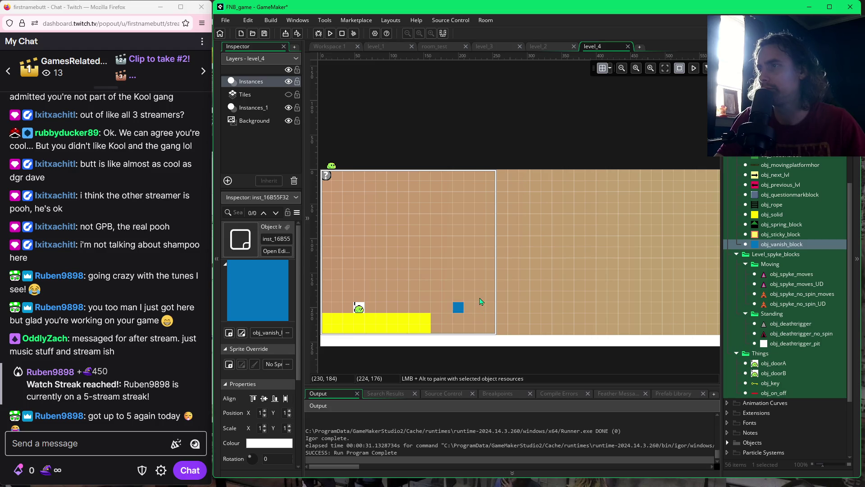
{"action": "key", "text": "F5"}
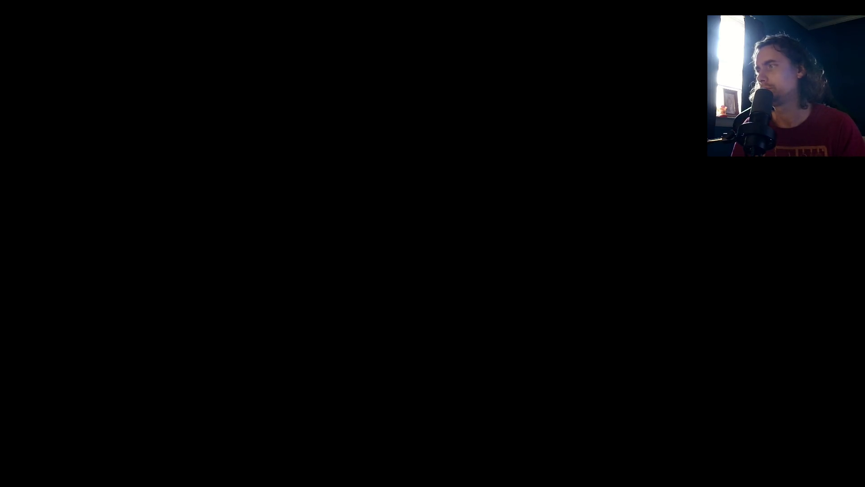
Repeatedly run and jump the slime onto the blue vanish block, watching it fade and reappear.
{"action": "key", "text": "Right"}
{"action": "key", "text": "space"}
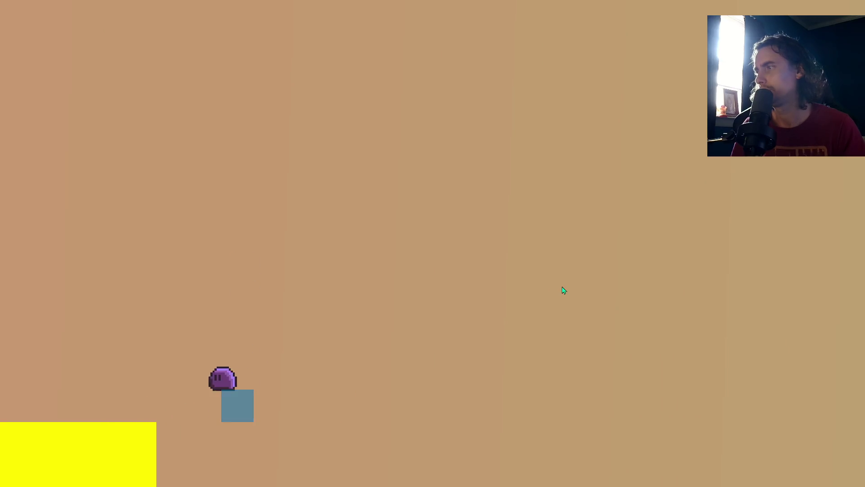
{"action": "key", "text": "space"}
{"action": "key", "text": "Right"}
{"action": "key", "text": "space"}
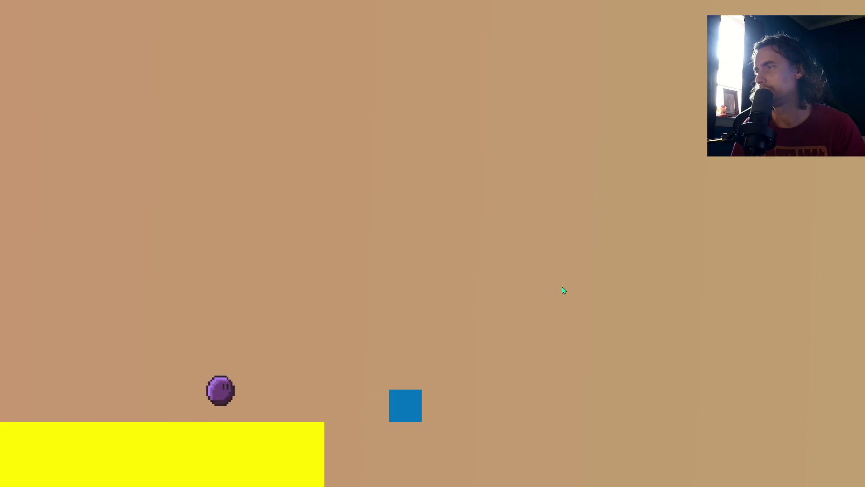
{"action": "key", "text": "Right"}
{"action": "key", "text": "space"}
{"action": "key", "text": "space"}
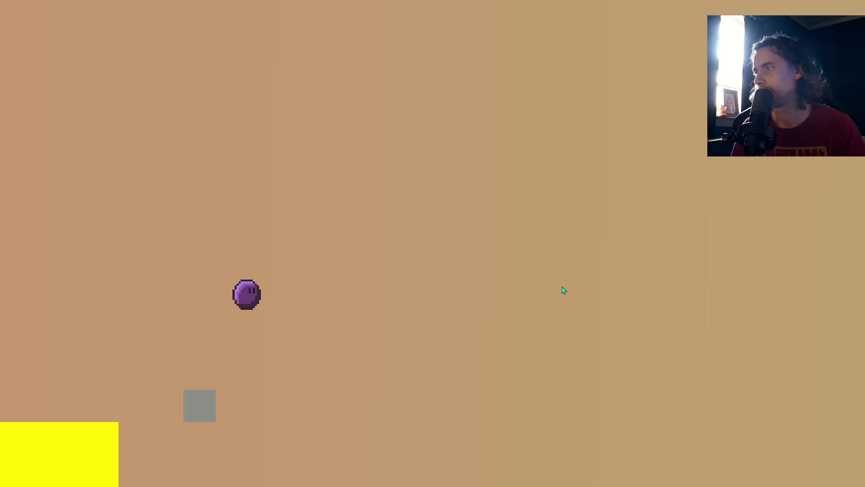
{"action": "key", "text": "Right"}
{"action": "key", "text": "space"}
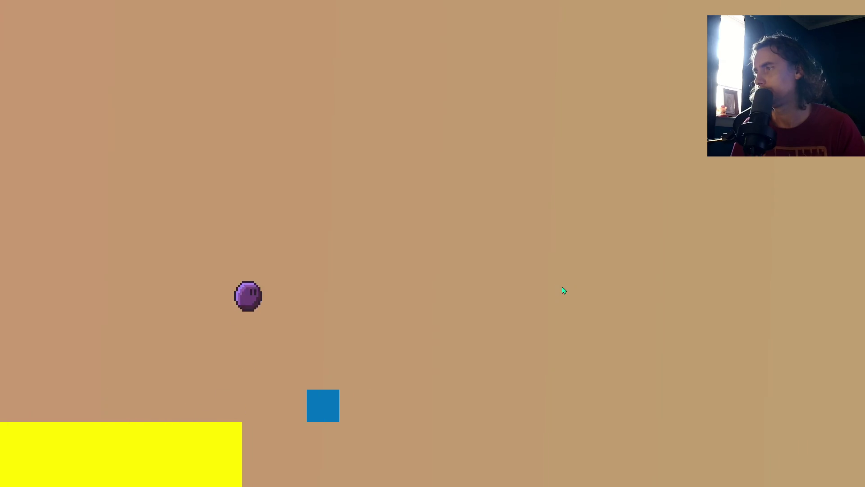
{"action": "key", "text": "Right"}
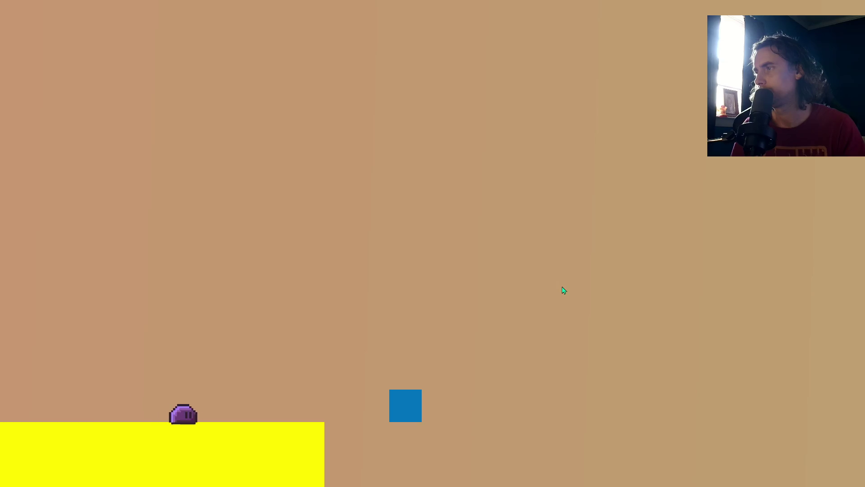
{"action": "key", "text": "space"}
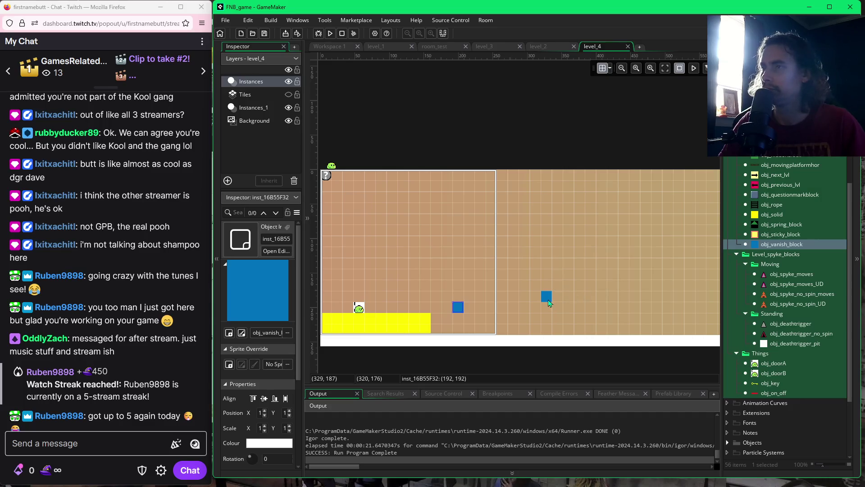
Place a second, higher vanish block further right in level_4.
{"action": "left_click", "coordinate": [549, 303]}
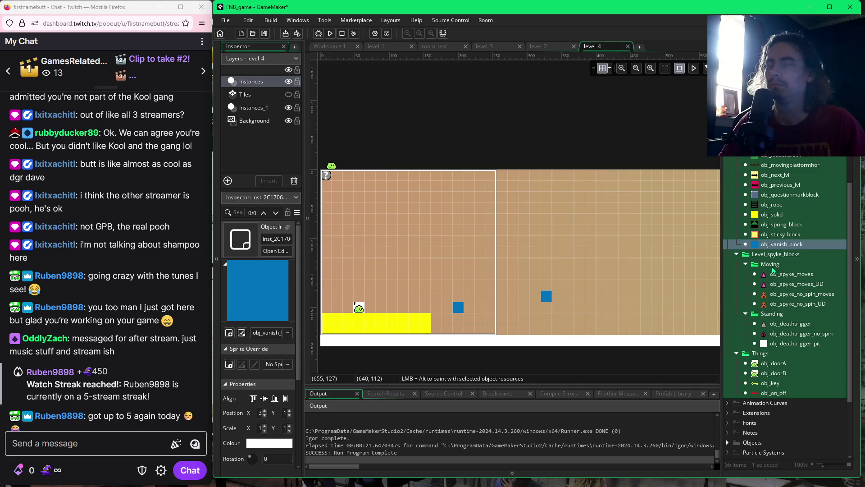
{"action": "scroll", "coordinate": [756, 322], "scroll_direction": "up", "scroll_amount": 3}
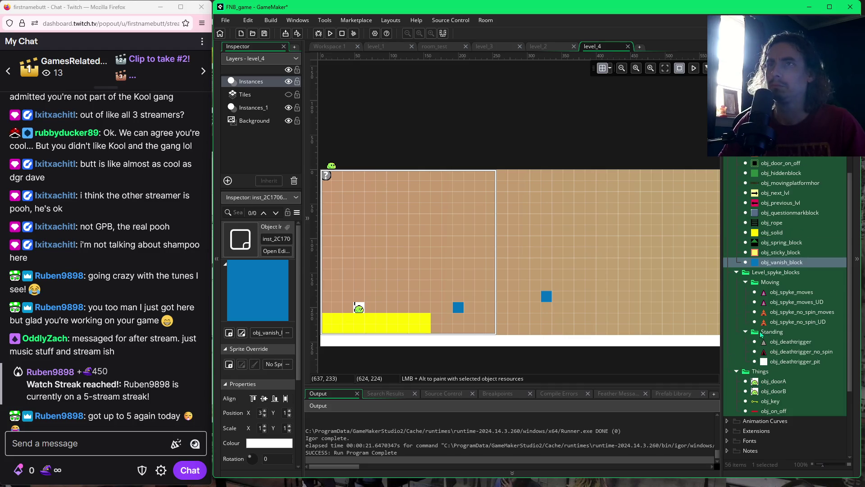
{"action": "scroll", "coordinate": [761, 334], "scroll_direction": "up", "scroll_amount": 2}
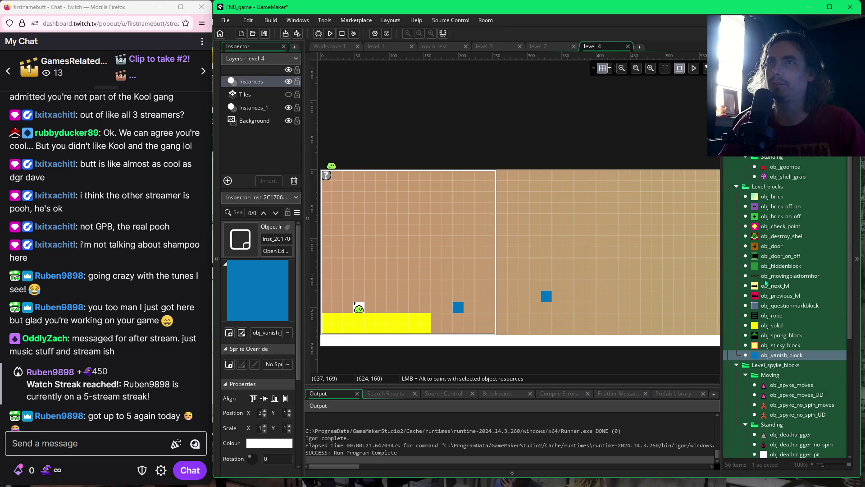
Place a red goomba enemy on the floor to the right of the blocks.
{"action": "left_click", "coordinate": [783, 168]}
{"action": "left_click_drag", "start_coordinate": [783, 170], "coordinate": [497, 309]}
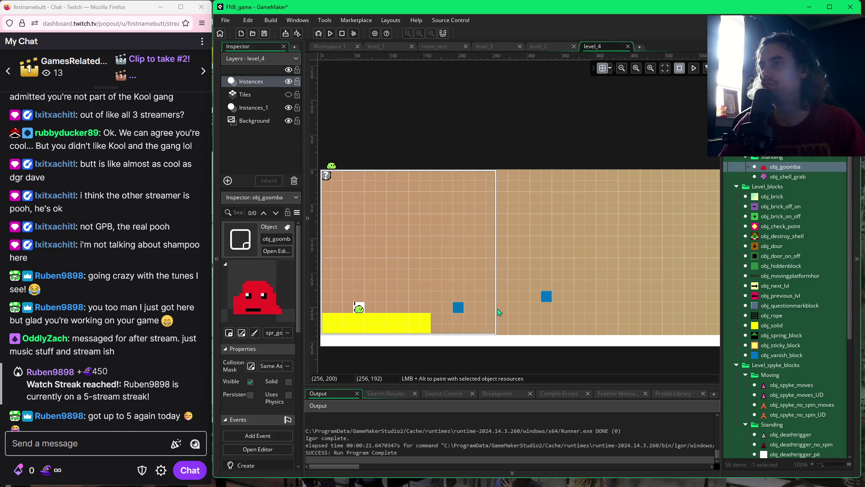
{"action": "left_click", "coordinate": [607, 314], "text": "alt"}
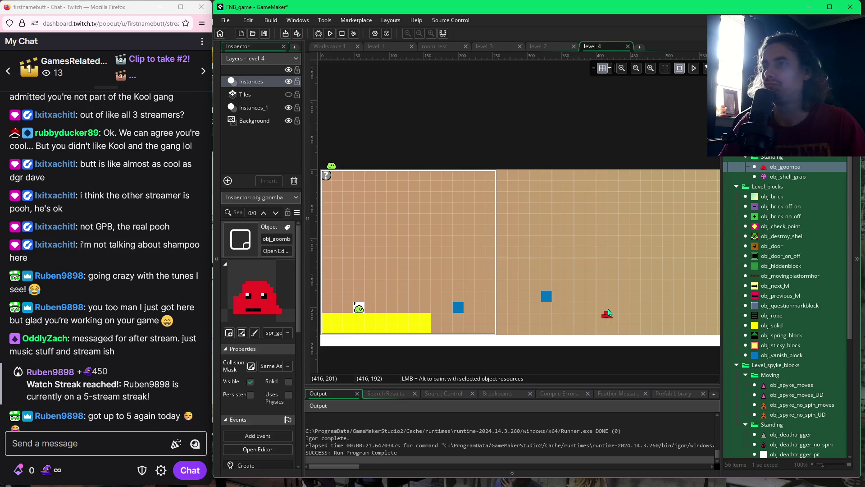
{"action": "left_click", "coordinate": [607, 313]}
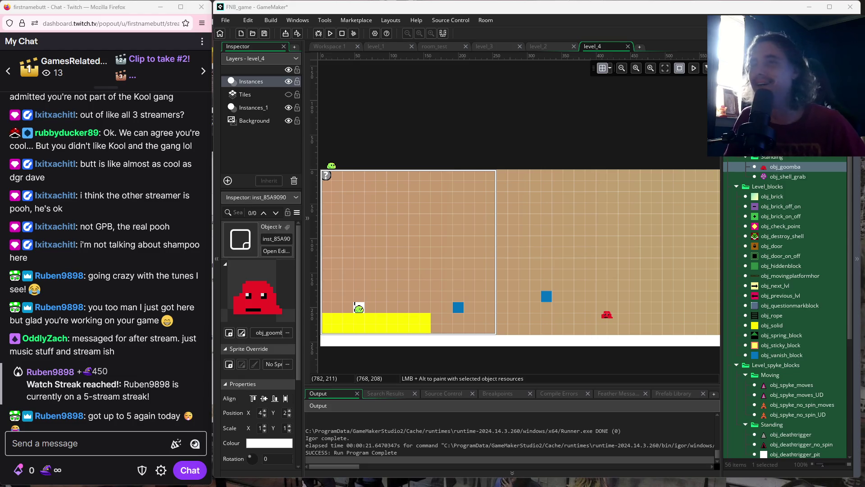
{"action": "left_click", "coordinate": [588, 288]}
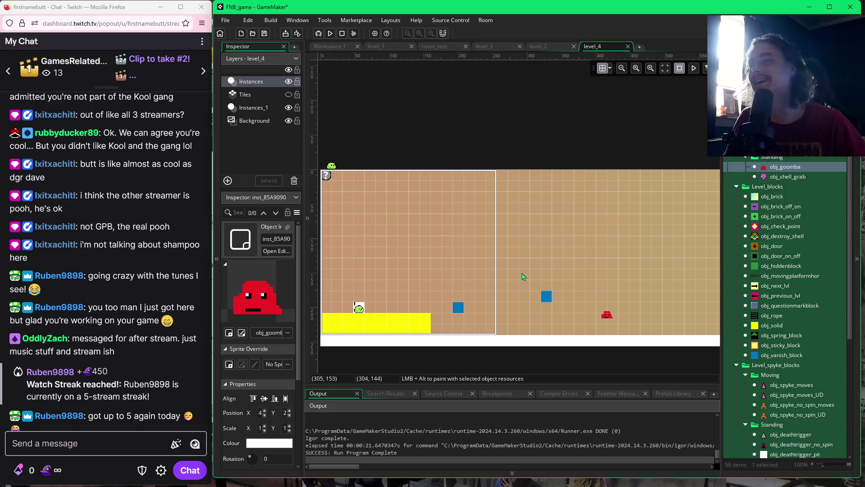
Paint a five-block yellow solid column by the goomba and top it with a no-spin spike.
{"action": "left_click", "coordinate": [761, 326]}
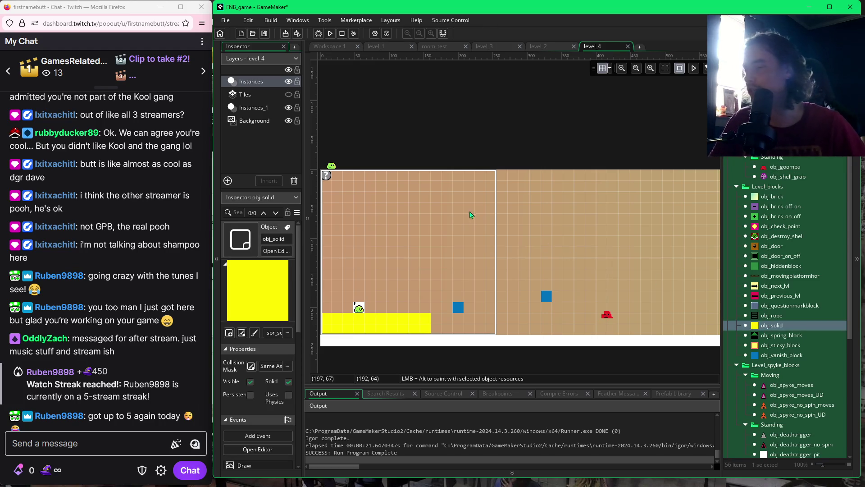
{"action": "mouse_move", "coordinate": [590, 293]}
{"action": "left_mouse_down"}
{"action": "mouse_move", "coordinate": [590, 332]}
{"action": "mouse_move", "coordinate": [610, 315]}
{"action": "mouse_move", "coordinate": [630, 315]}
{"action": "left_mouse_up"}
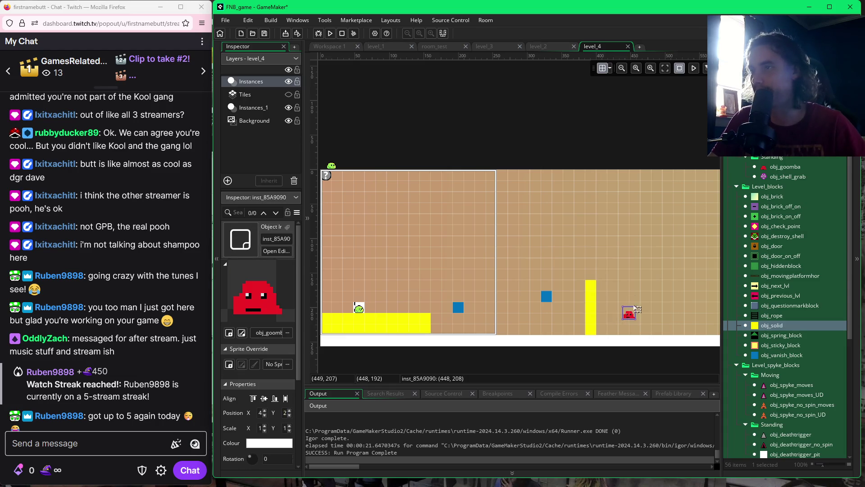
{"action": "left_click", "coordinate": [793, 444]}
{"action": "left_click", "coordinate": [590, 275], "text": "alt"}
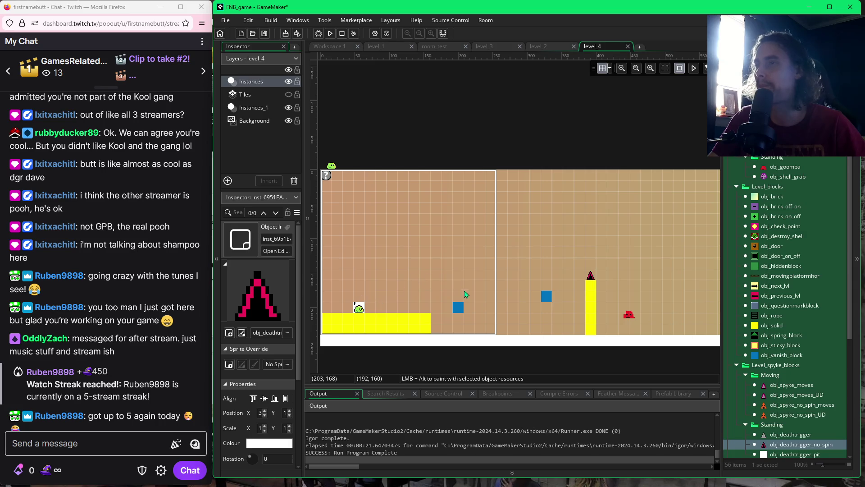
{"action": "left_click", "coordinate": [771, 326]}
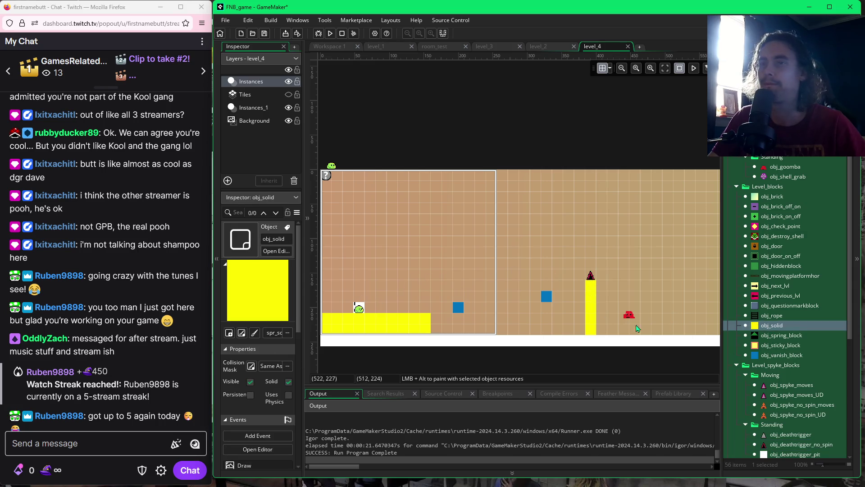
Paint a four-block solid column left of the spiked pillar and cap it with a no-spin spike.
{"action": "left_click_drag", "start_coordinate": [502, 326], "coordinate": [502, 295], "text": "alt"}
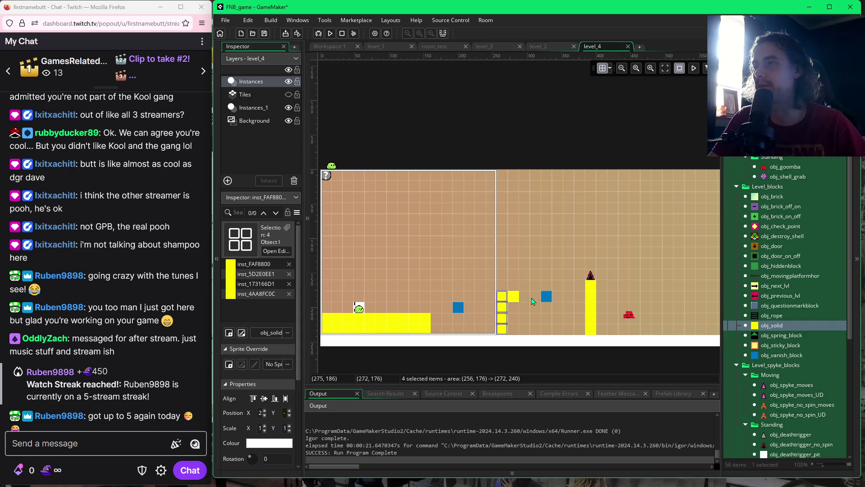
{"action": "left_click", "coordinate": [769, 388]}
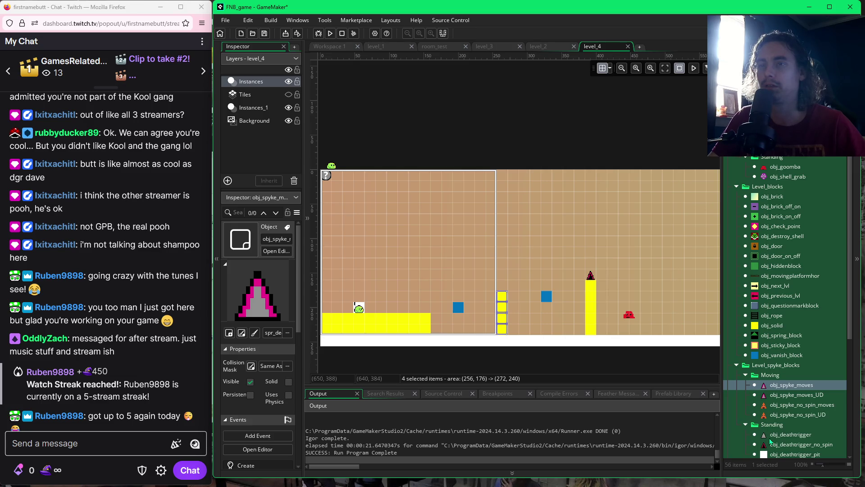
{"action": "left_click", "coordinate": [772, 445]}
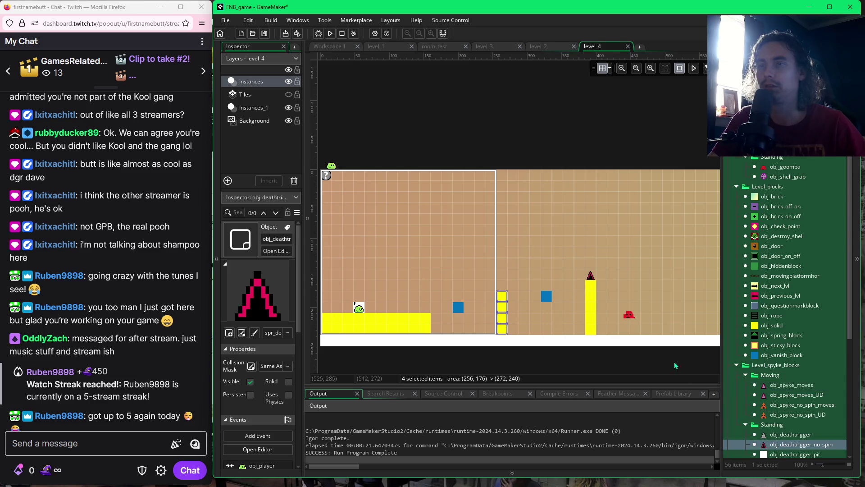
{"action": "left_click", "coordinate": [501, 290]}
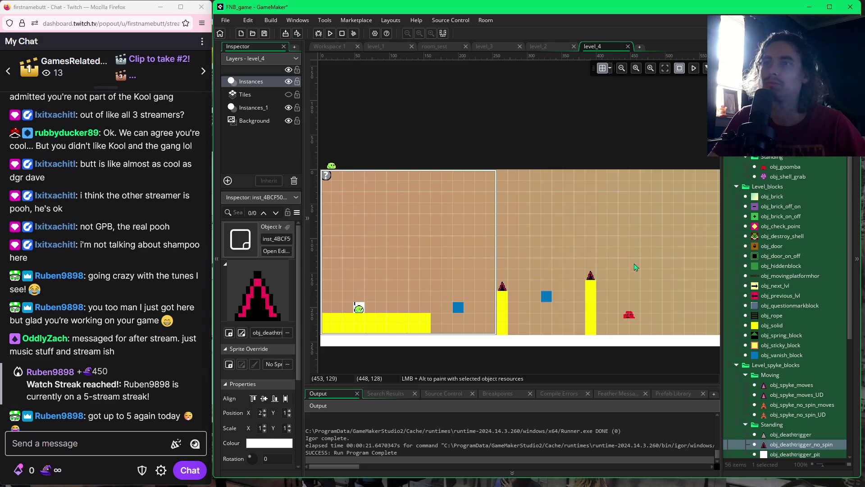
{"action": "left_click_drag", "start_coordinate": [682, 301], "coordinate": [595, 302]}
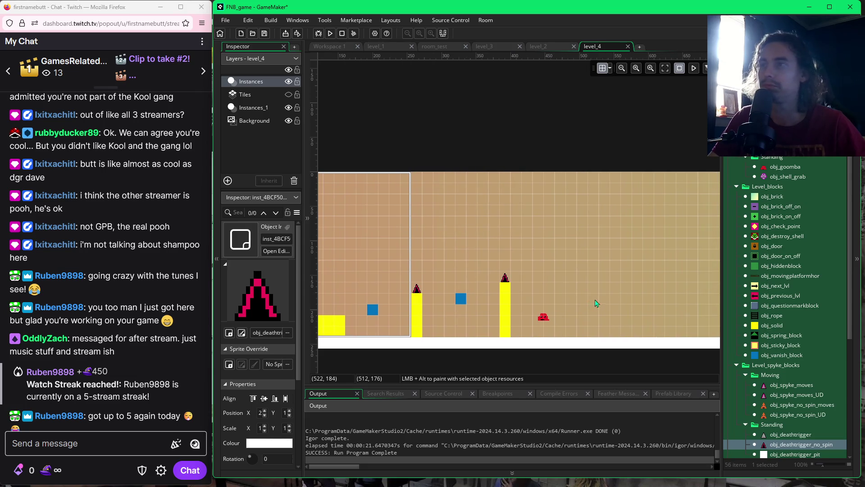
Place two vanish blocks right of the pillars, one low and one higher up.
{"action": "left_click", "coordinate": [462, 299]}
{"action": "left_click", "coordinate": [748, 354]}
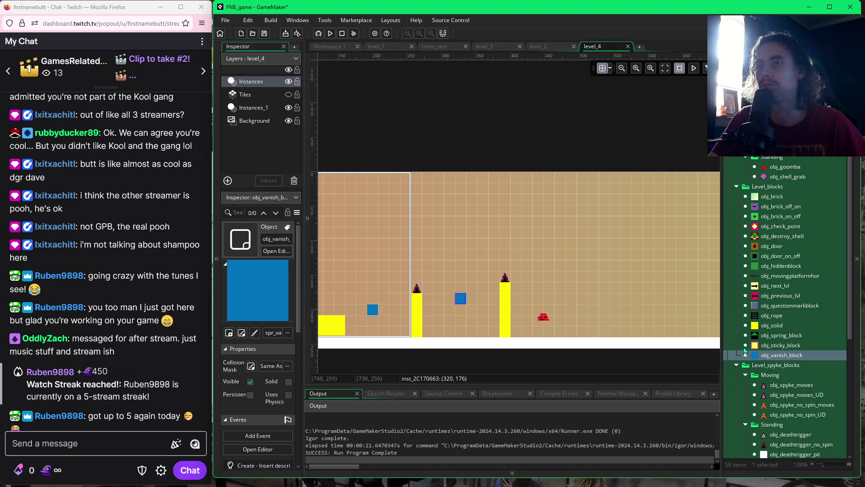
{"action": "left_click", "coordinate": [575, 288]}
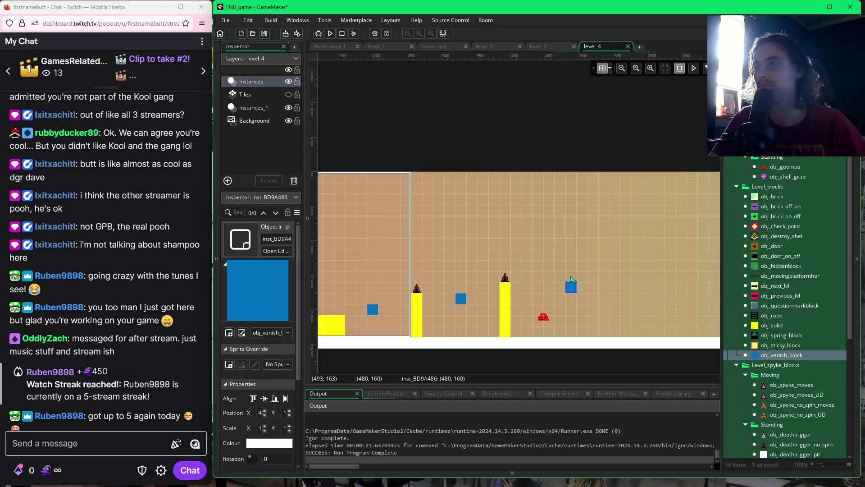
{"action": "left_click", "coordinate": [545, 248]}
{"action": "left_click_drag", "start_coordinate": [548, 249], "coordinate": [537, 250]}
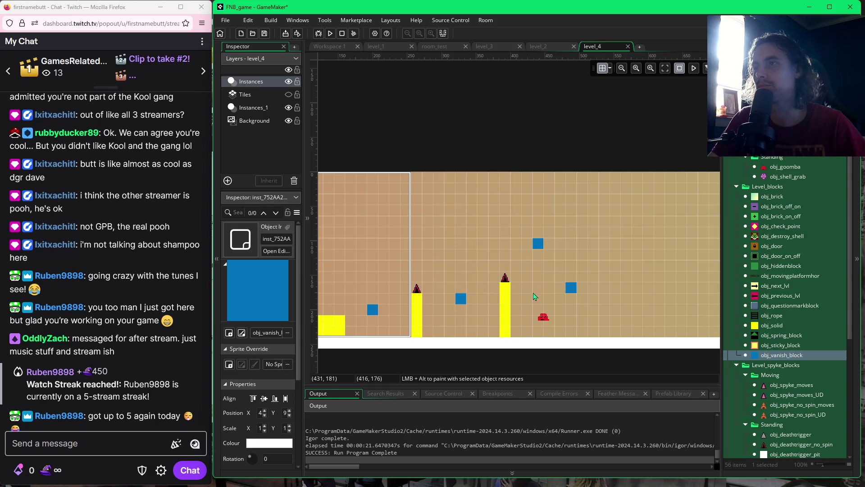
Paint a tall obj_solid pillar to the right of the vanish blocks.
{"action": "left_click", "coordinate": [504, 292]}
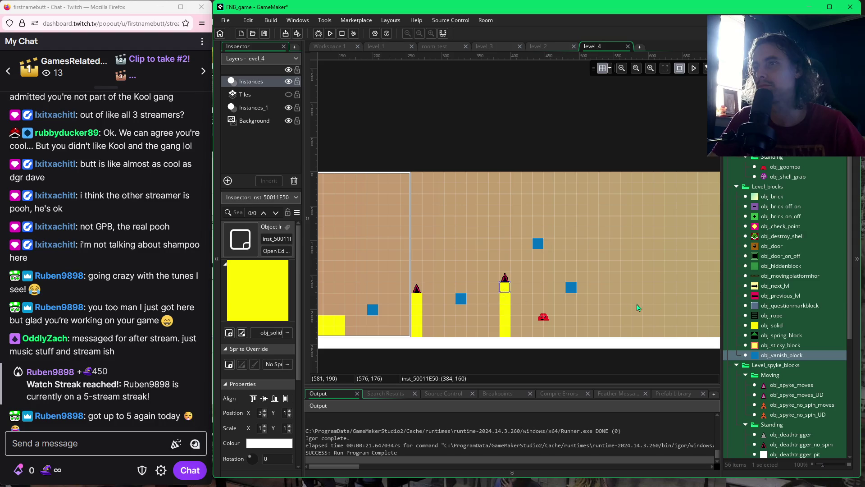
{"action": "left_click", "coordinate": [756, 325]}
{"action": "left_click_drag", "start_coordinate": [593, 287], "coordinate": [593, 332]}
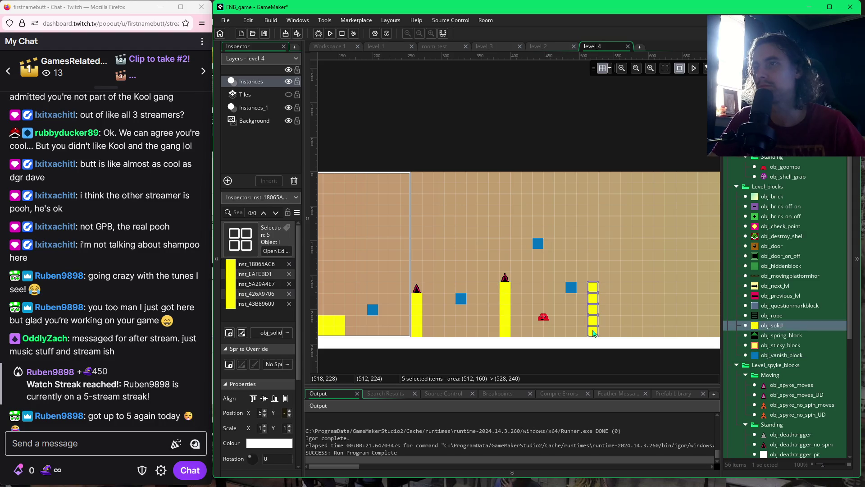
{"action": "left_click_drag", "start_coordinate": [593, 282], "coordinate": [598, 227]}
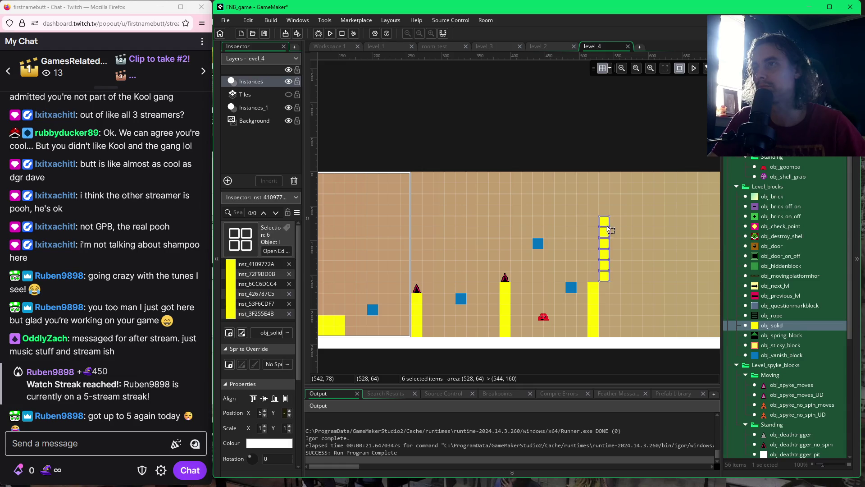
{"action": "double_click", "coordinate": [594, 231]}
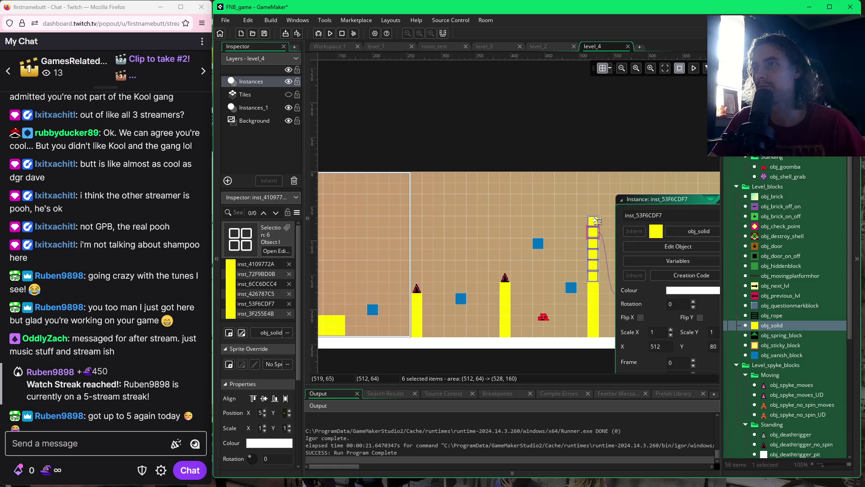
{"action": "left_click_drag", "start_coordinate": [697, 200], "coordinate": [661, 199]}
{"action": "left_click", "coordinate": [697, 200]}
Delete the pillar's topmost block and cap the pillar with a no-spin spike.
{"action": "left_click", "coordinate": [595, 223]}
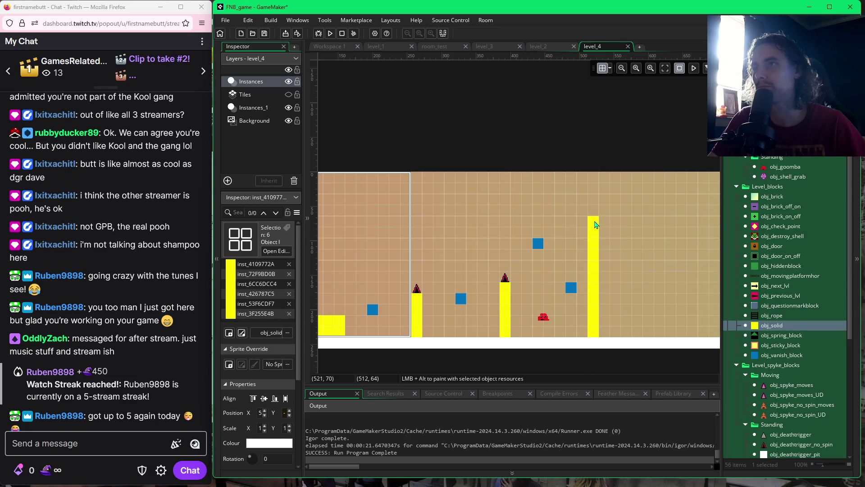
{"action": "key", "text": "Delete"}
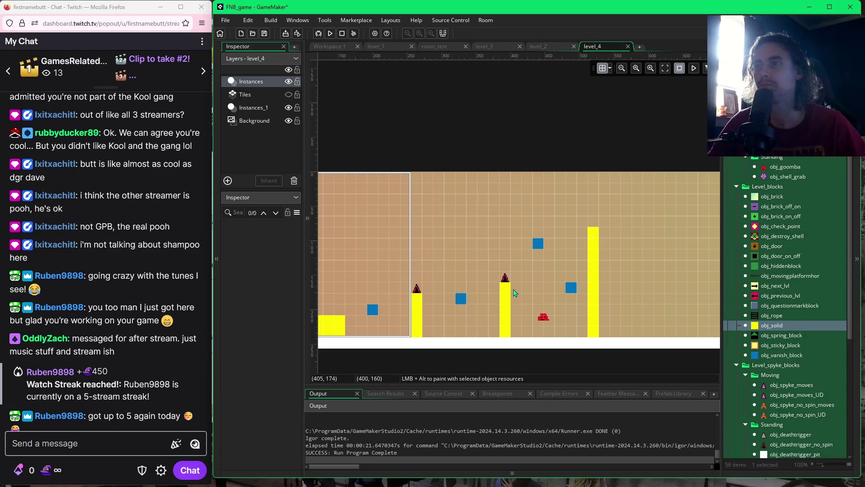
{"action": "left_click", "coordinate": [776, 445]}
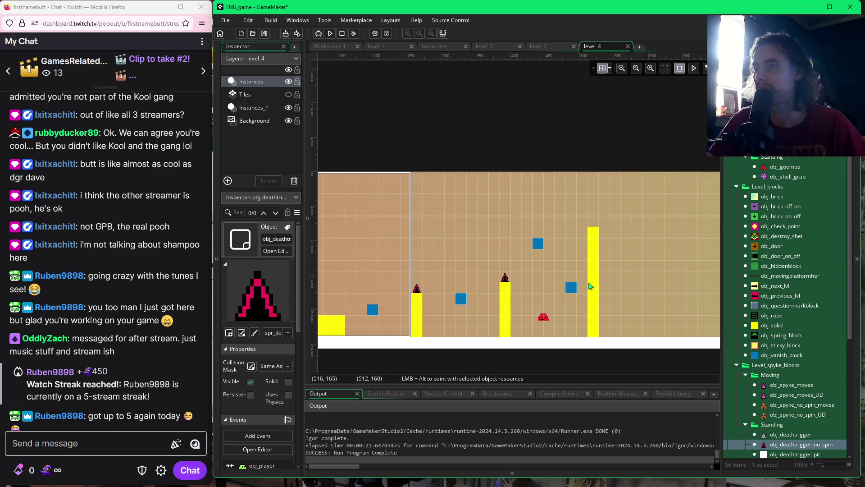
{"action": "left_click", "coordinate": [592, 226]}
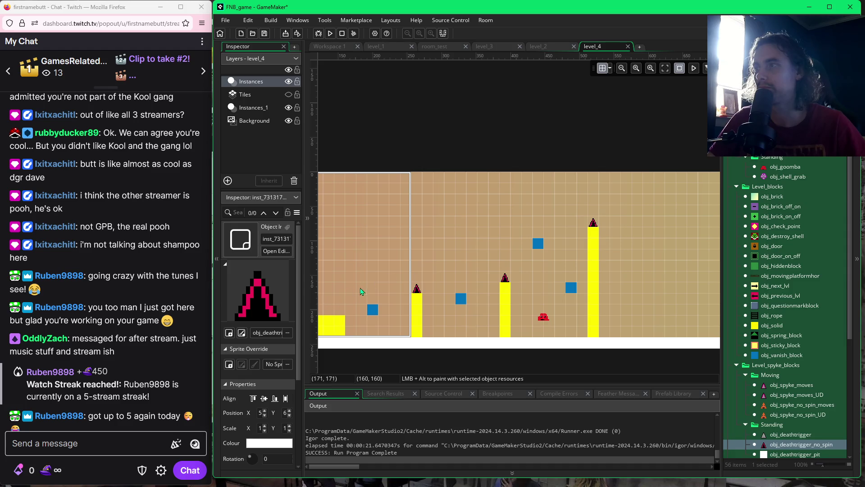
{"action": "scroll", "coordinate": [361, 291], "scroll_direction": "left", "scroll_amount": 5}
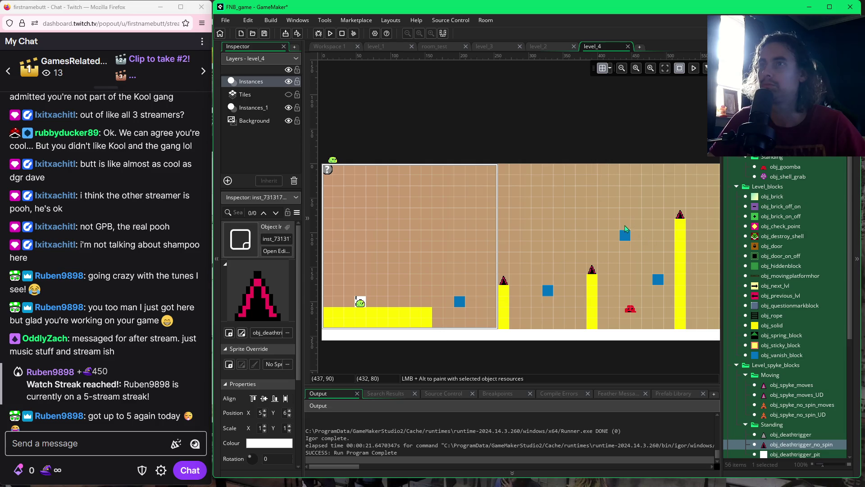
{"action": "scroll", "coordinate": [693, 237], "scroll_direction": "right", "scroll_amount": 5}
Run the game with F5 and jump the ball across the vanish blocks between the spiked pillars.
{"action": "key", "text": "F5"}
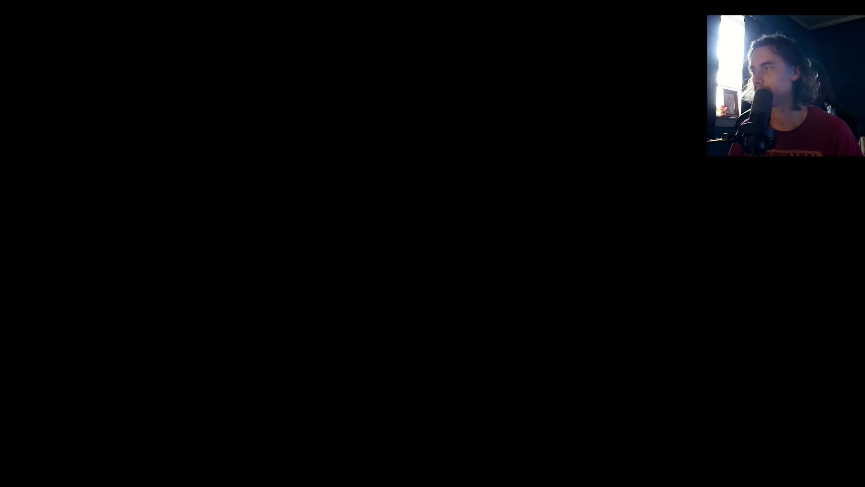
{"action": "key", "text": "space"}
{"action": "key", "text": "space"}
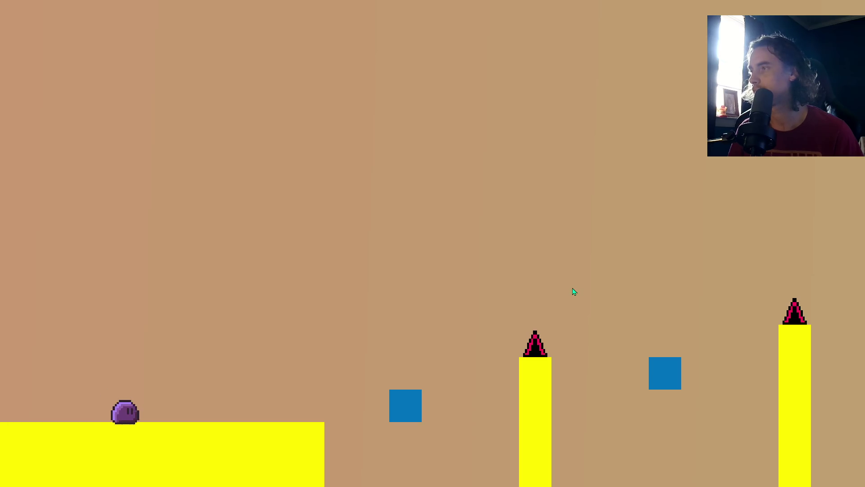
{"action": "key", "text": "space"}
{"action": "key", "text": "space"}
{"action": "key", "text": "space"}
{"action": "key", "text": "space"}
{"action": "key", "text": "space"}
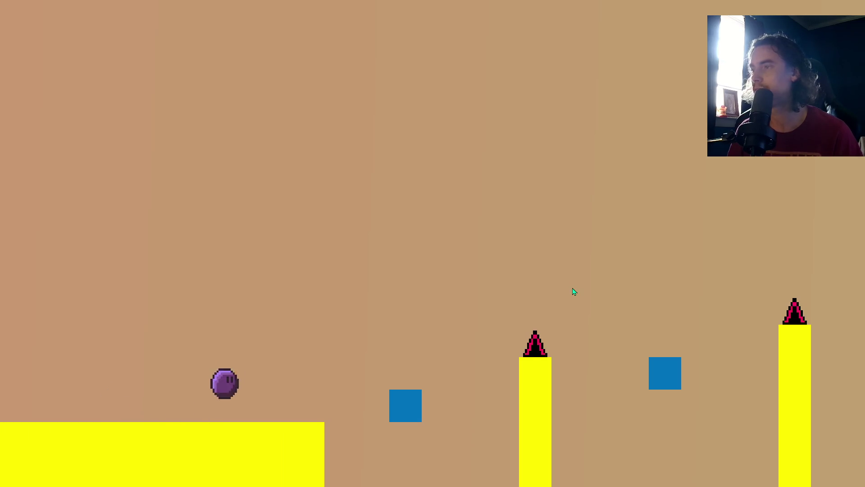
{"action": "key", "text": "space"}
{"action": "key", "text": "space"}
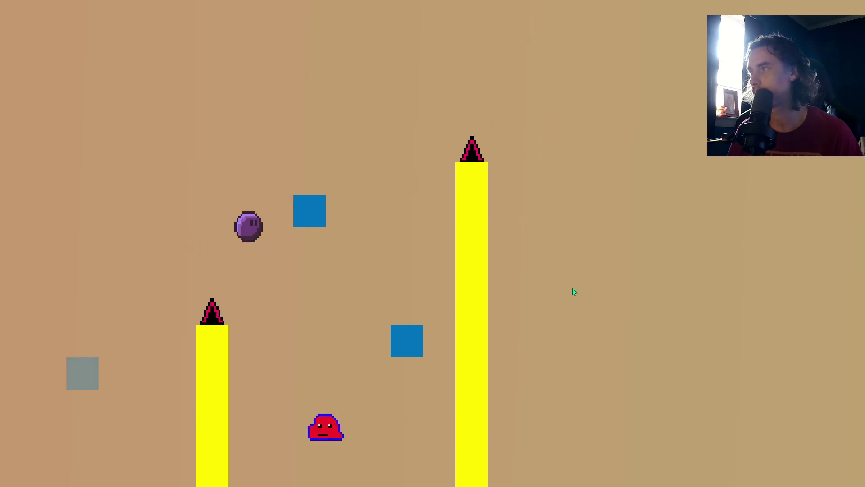
{"action": "key", "text": "space"}
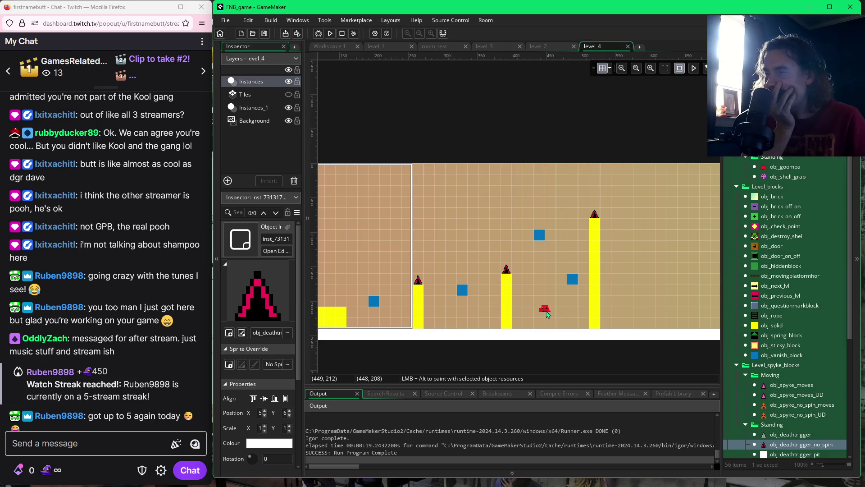
Move the upper vanish block one grid cell down and to the right.
{"action": "left_click", "coordinate": [574, 281]}
{"action": "left_click", "coordinate": [543, 239]}
{"action": "left_click_drag", "start_coordinate": [547, 241], "coordinate": [557, 251]}
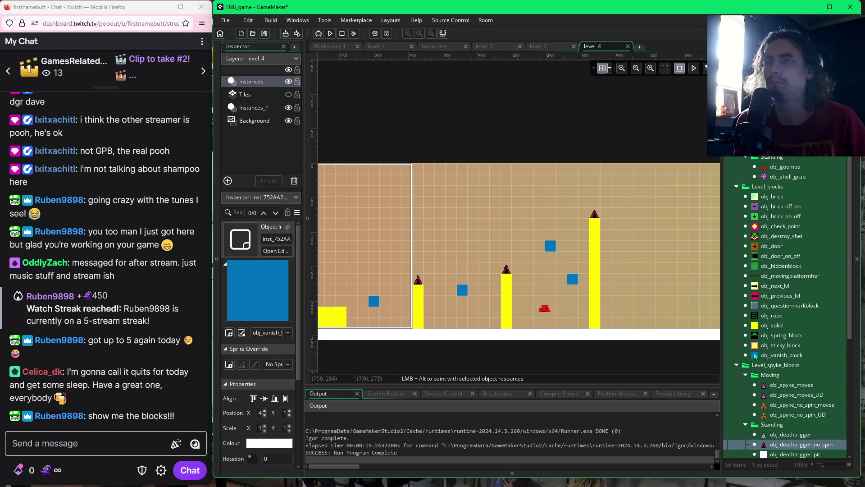
{"action": "left_click", "coordinate": [760, 325]}
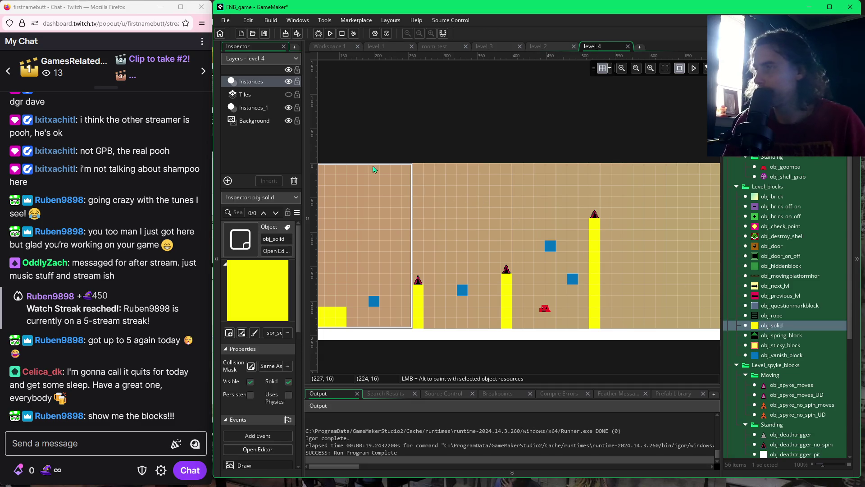
Paint a seven-block solid column from the ceiling and hang an upside-down no-spin spike beneath it.
{"action": "left_click_drag", "start_coordinate": [418, 235], "coordinate": [419, 175], "text": "alt"}
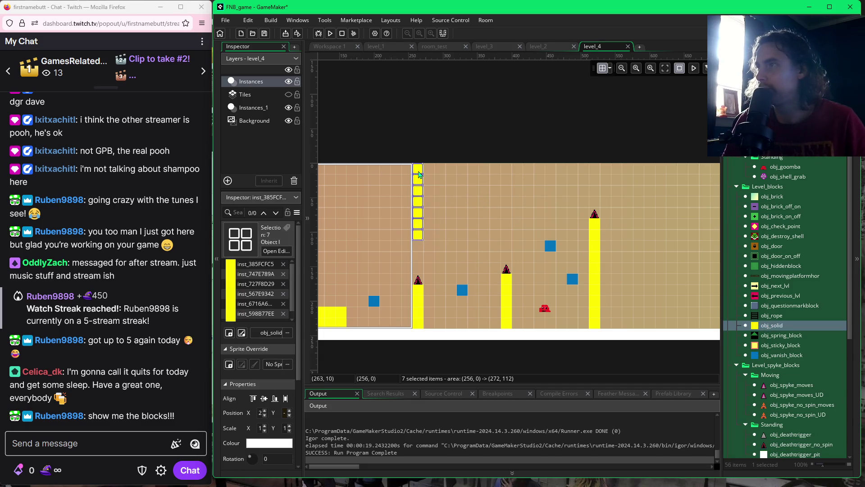
{"action": "left_click", "coordinate": [793, 445]}
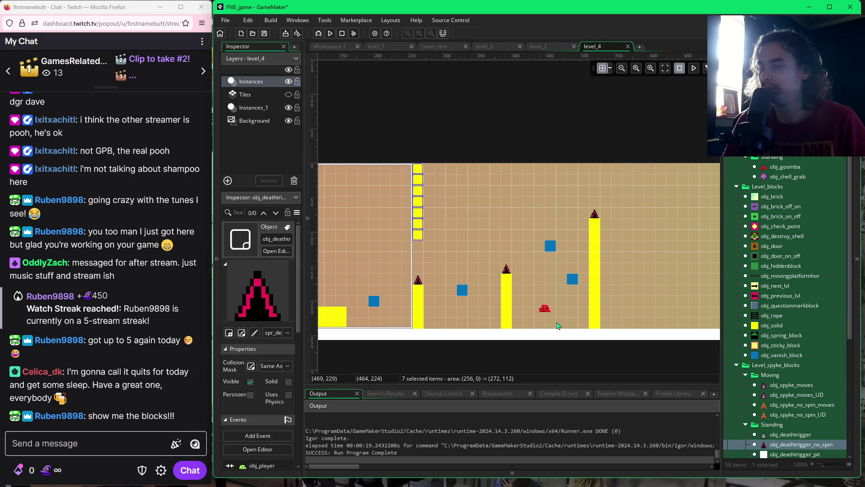
{"action": "left_click", "coordinate": [442, 252], "text": "alt"}
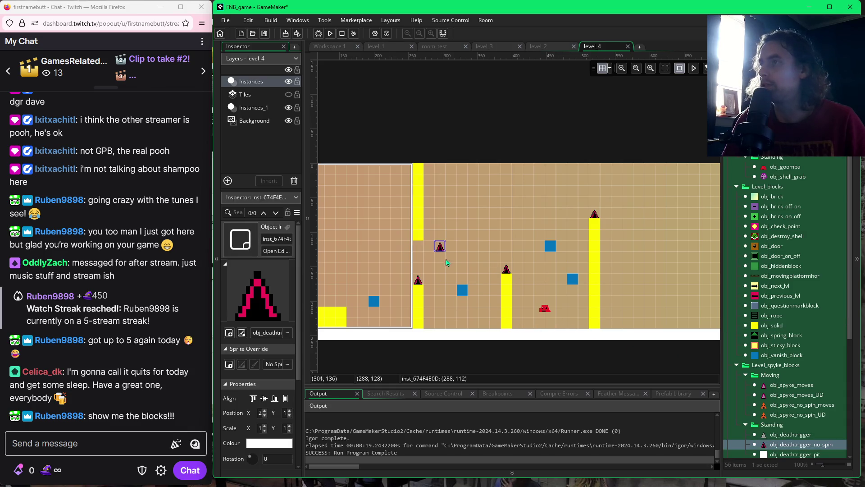
{"action": "mouse_move", "coordinate": [446, 255]}
{"action": "left_mouse_down"}
{"action": "mouse_move", "coordinate": [422, 248]}
{"action": "mouse_move", "coordinate": [427, 230]}
{"action": "left_mouse_up"}
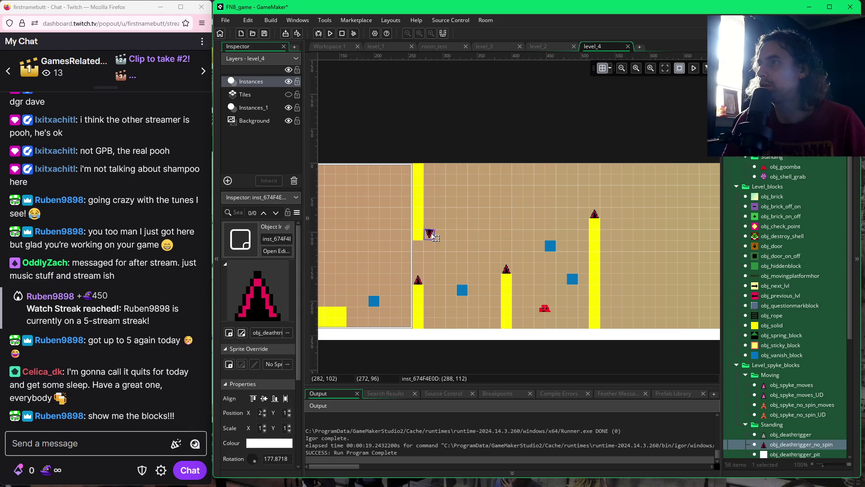
{"action": "left_click_drag", "start_coordinate": [423, 227], "coordinate": [424, 247]}
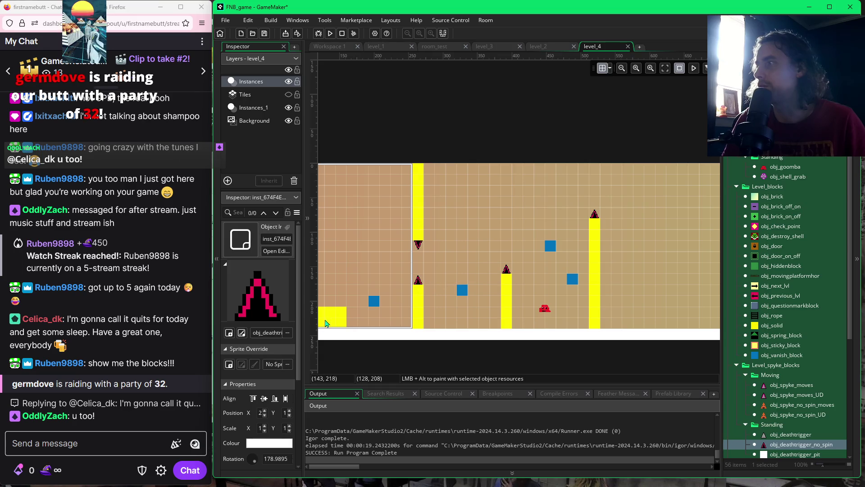
{"action": "left_click", "coordinate": [82, 445]}
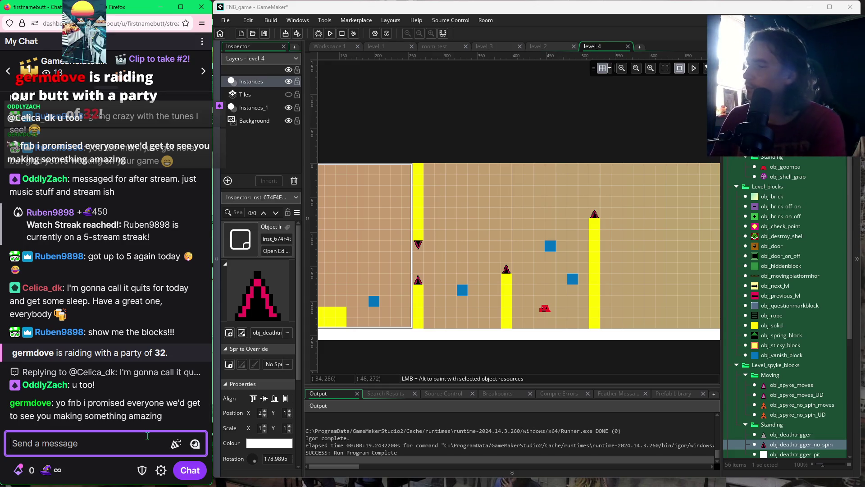
Send a /shoutout chat command naming the raiding channel's username.
{"action": "type", "text": "/"}
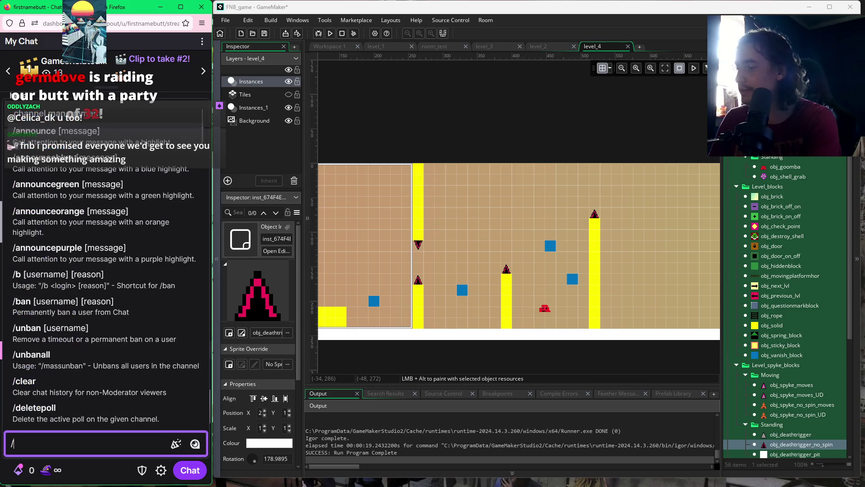
{"action": "type", "text": "shouto"}
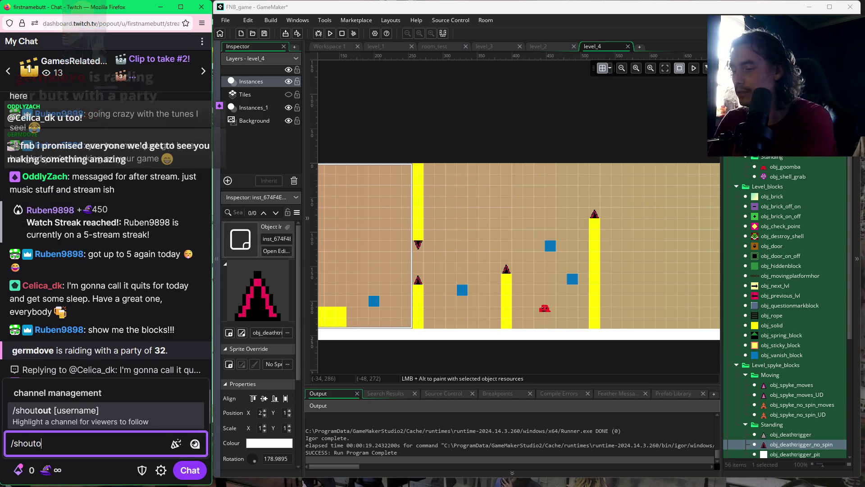
{"action": "type", "text": "ut"}
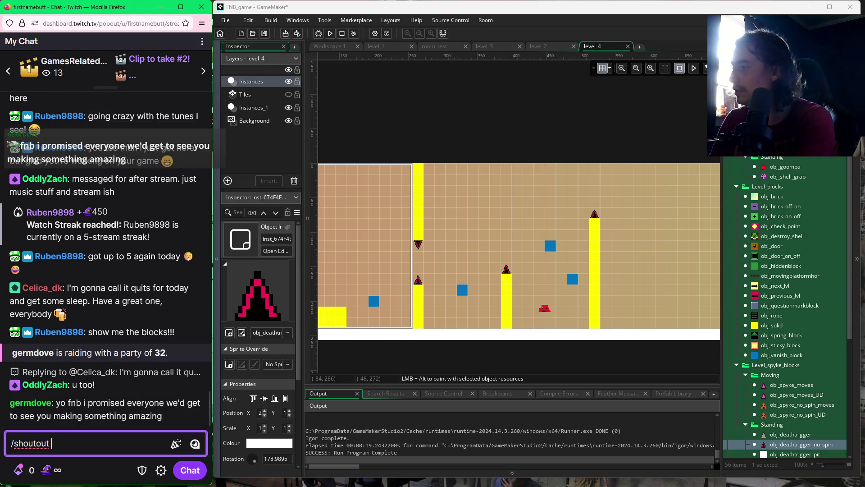
{"action": "type", "text": " @germdove"}
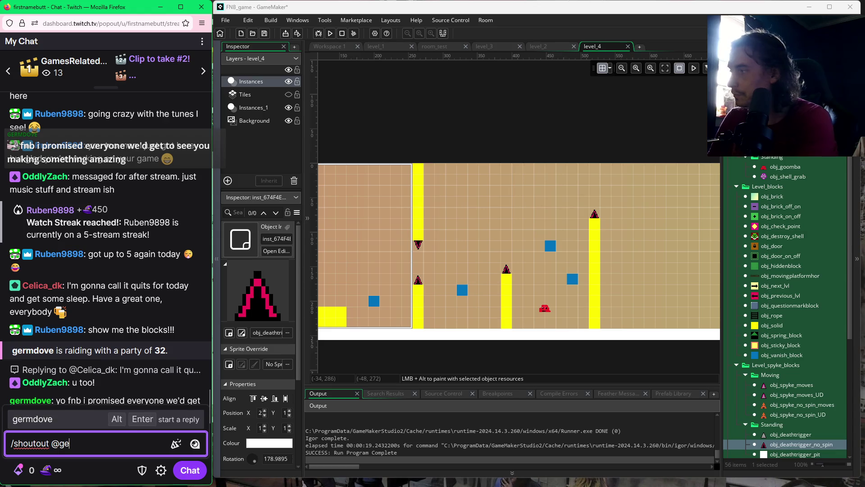
{"action": "key", "text": "Return"}
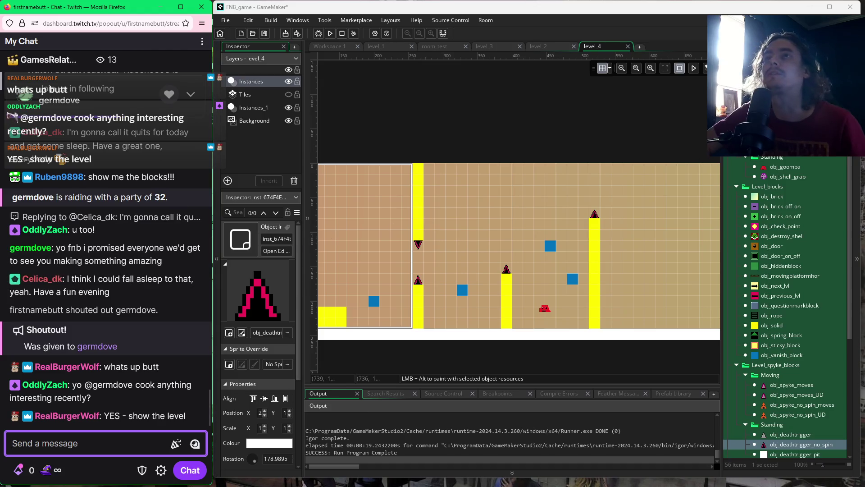
{"action": "scroll", "coordinate": [734, 324], "scroll_direction": "down", "scroll_amount": 2}
Drag level_4 to the top of the Room Order in the Room Manager.
{"action": "scroll", "coordinate": [733, 324], "scroll_direction": "down", "scroll_amount": 5}
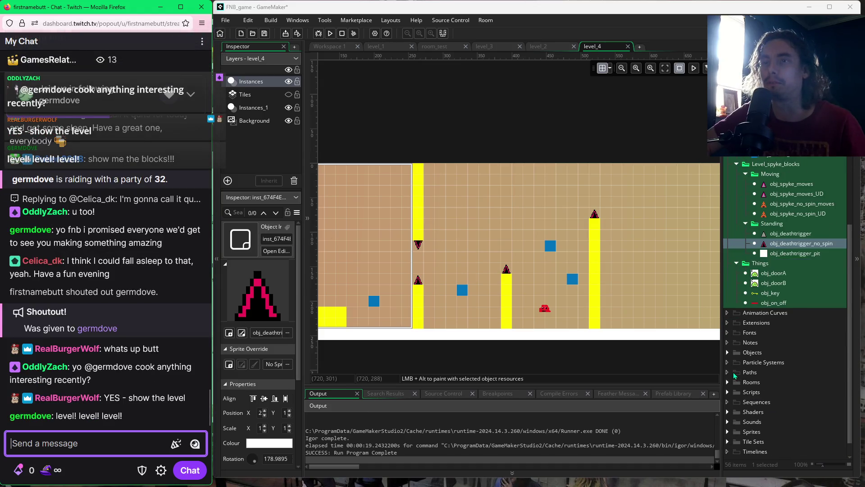
{"action": "left_click", "coordinate": [727, 382]}
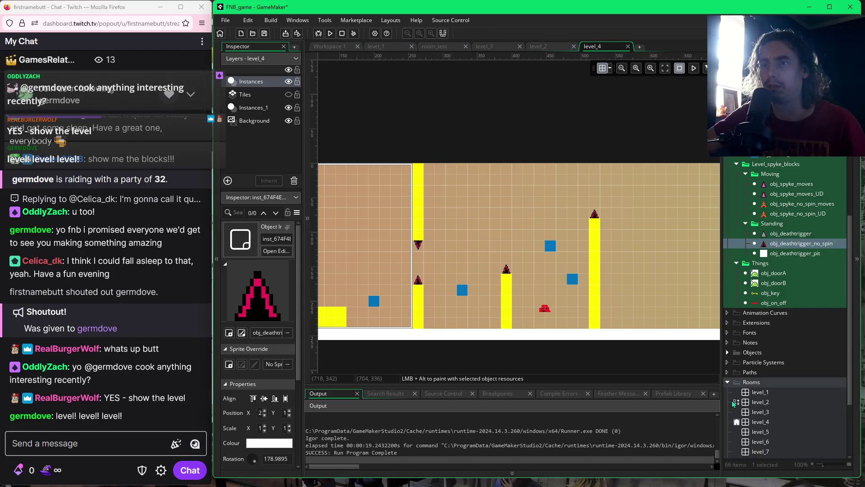
{"action": "left_click", "coordinate": [737, 387]}
{"action": "mouse_move", "coordinate": [627, 400]}
{"action": "left_mouse_down"}
{"action": "mouse_move", "coordinate": [628, 374]}
{"action": "mouse_move", "coordinate": [627, 382]}
{"action": "left_mouse_up"}
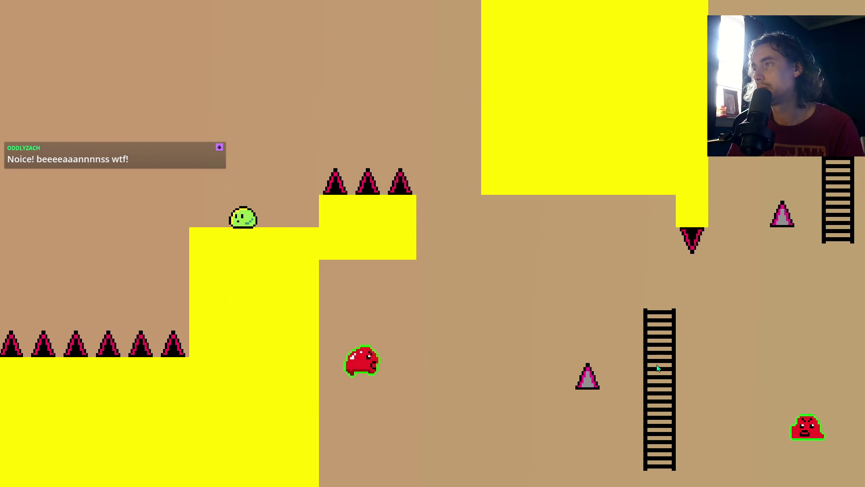
Move the player right past the ladders and ledges, switching the green blocks off.
{"action": "key", "text": "Right"}
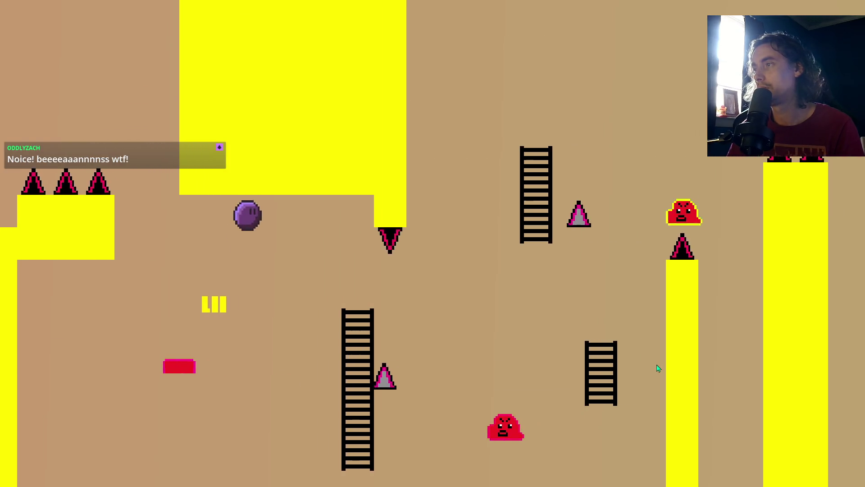
{"action": "key", "text": "Right"}
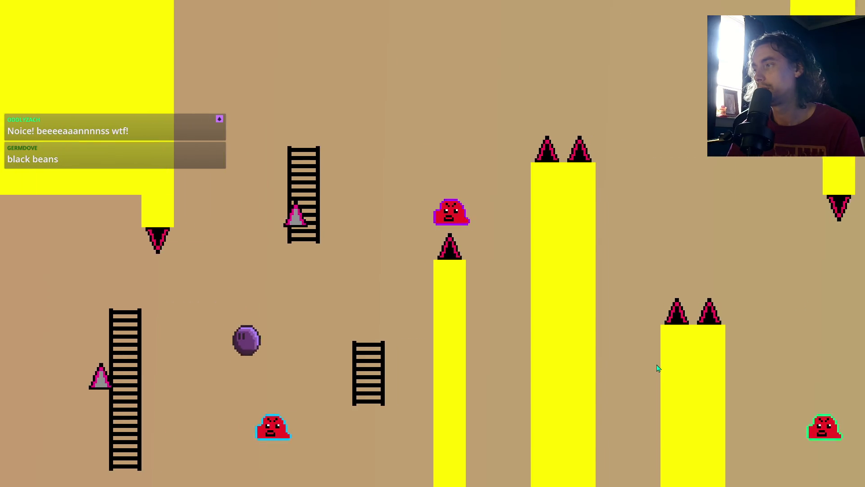
{"action": "key", "text": "Right"}
{"action": "key", "text": "Up"}
{"action": "key", "text": "Left"}
{"action": "key", "text": "Right"}
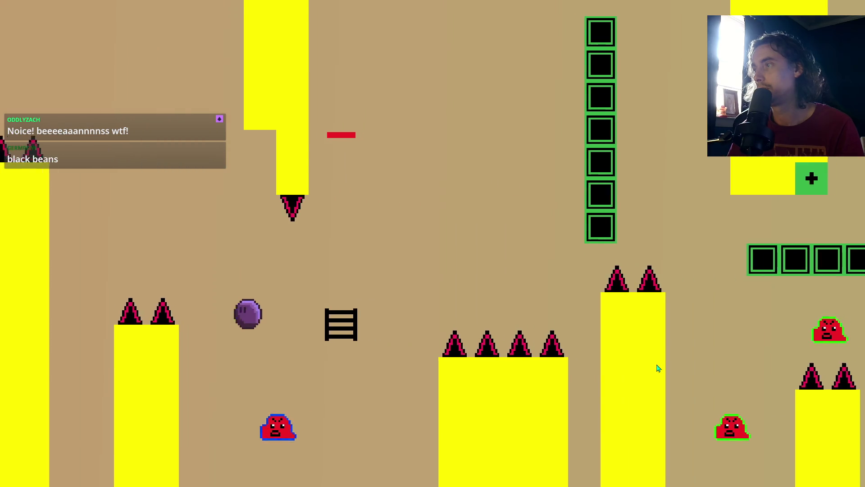
{"action": "key", "text": "Right"}
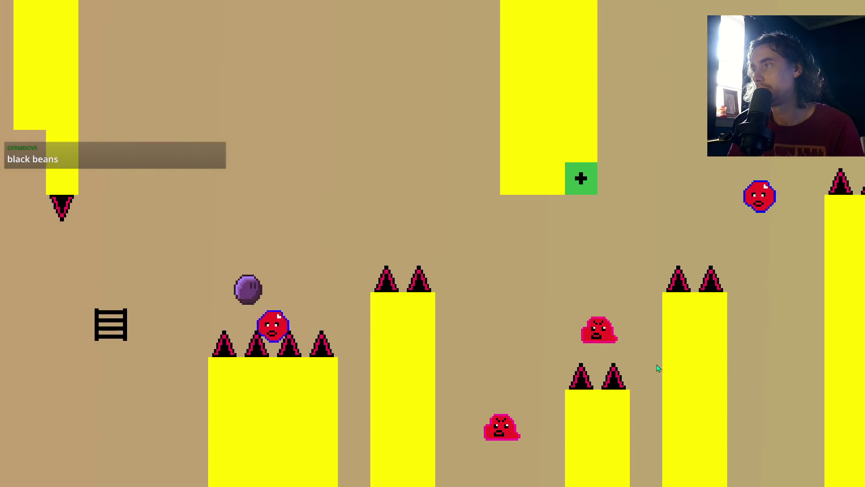
{"action": "key", "text": "Right"}
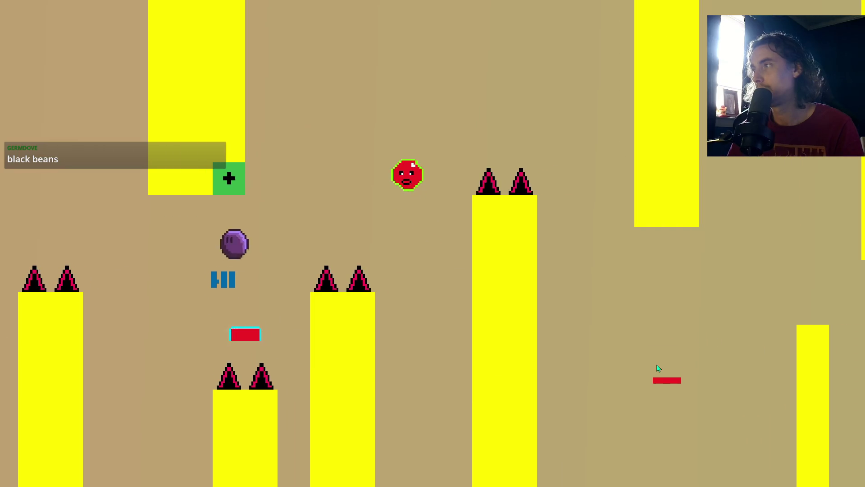
{"action": "key", "text": "Right"}
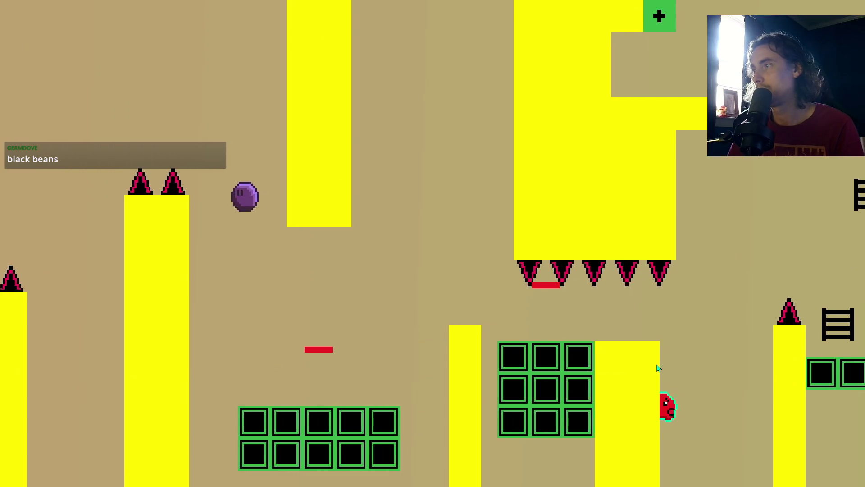
{"action": "key", "text": "Right"}
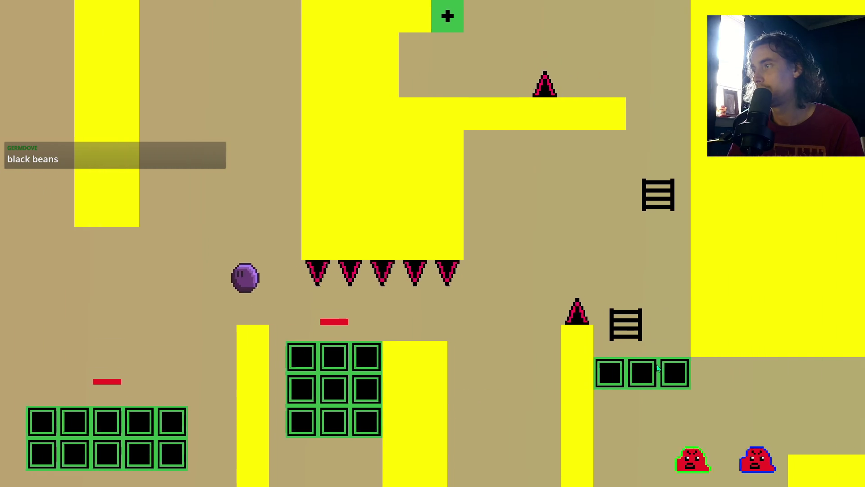
{"action": "key", "text": "Right"}
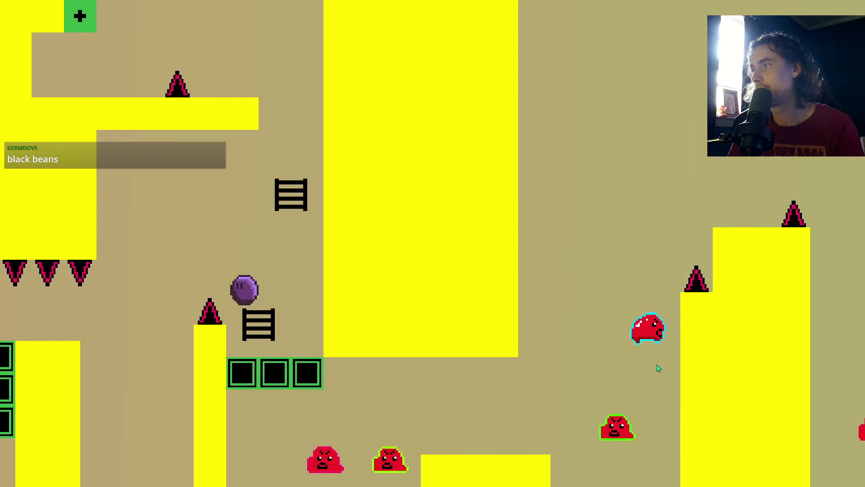
{"action": "key", "text": "Right"}
{"action": "key", "text": "Up"}
{"action": "key", "text": "Left"}
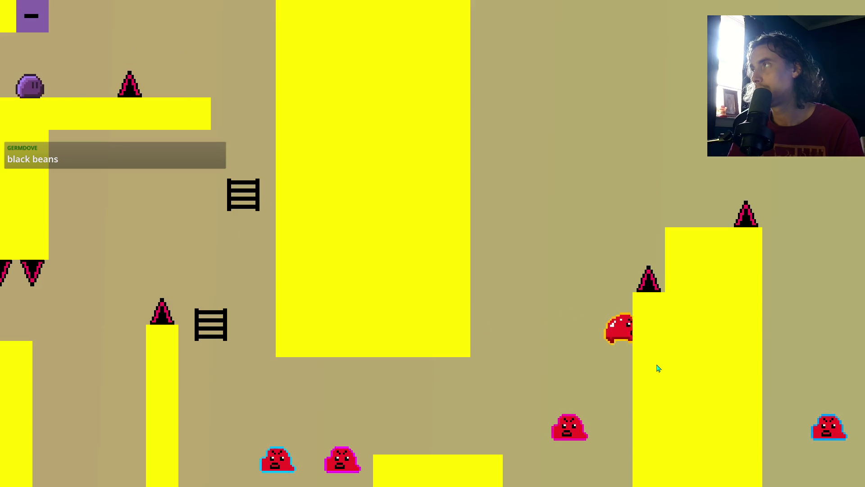
{"action": "key", "text": "Right"}
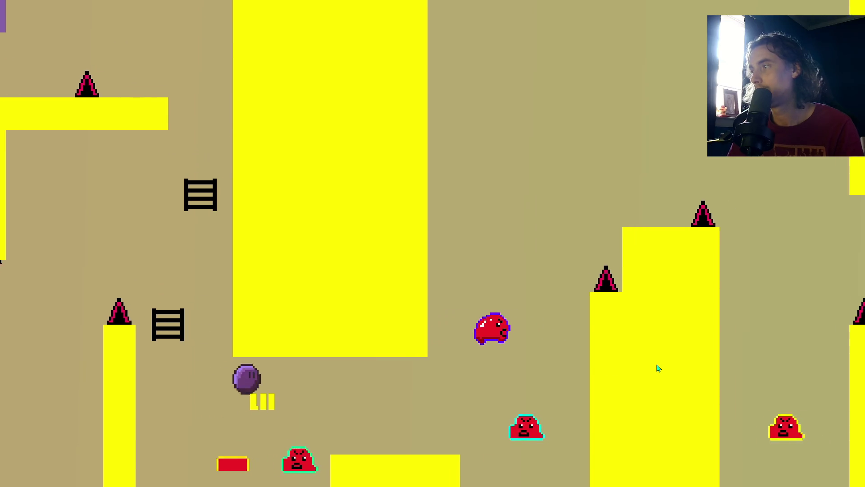
{"action": "key", "text": "Right"}
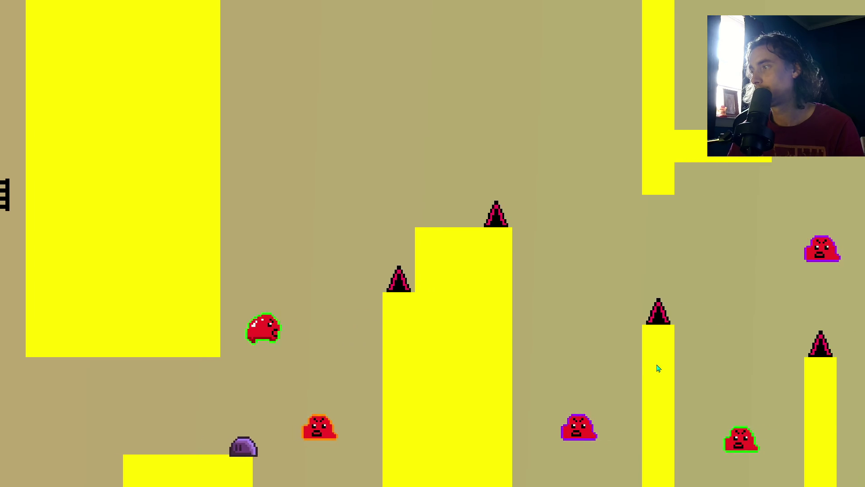
Jump across the tall platform and pillars, then hit the switch block to restore the green blocks.
{"action": "key", "text": "Up"}
{"action": "key", "text": "Right"}
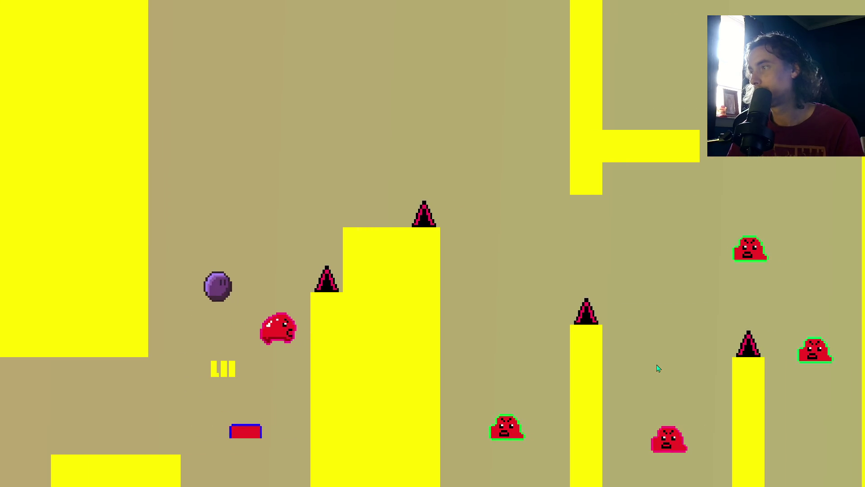
{"action": "key", "text": "Up"}
{"action": "key", "text": "Right"}
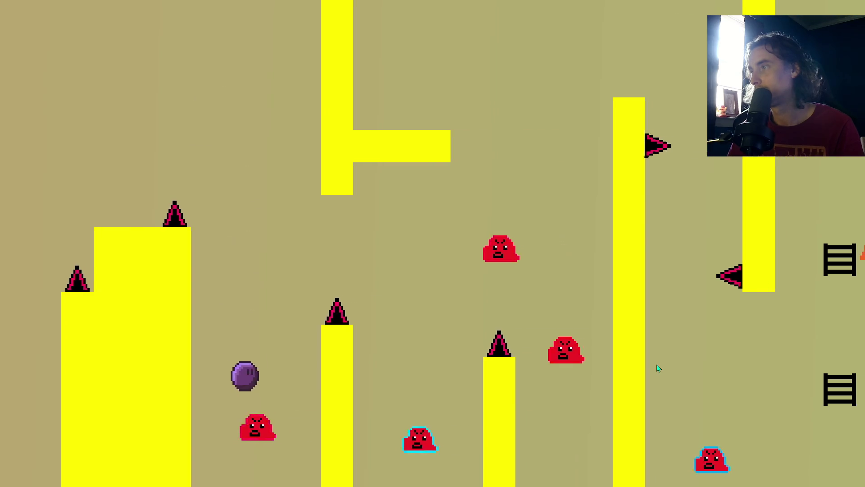
{"action": "key", "text": "Up"}
{"action": "key", "text": "Left"}
{"action": "key", "text": "Up"}
{"action": "key", "text": "Right"}
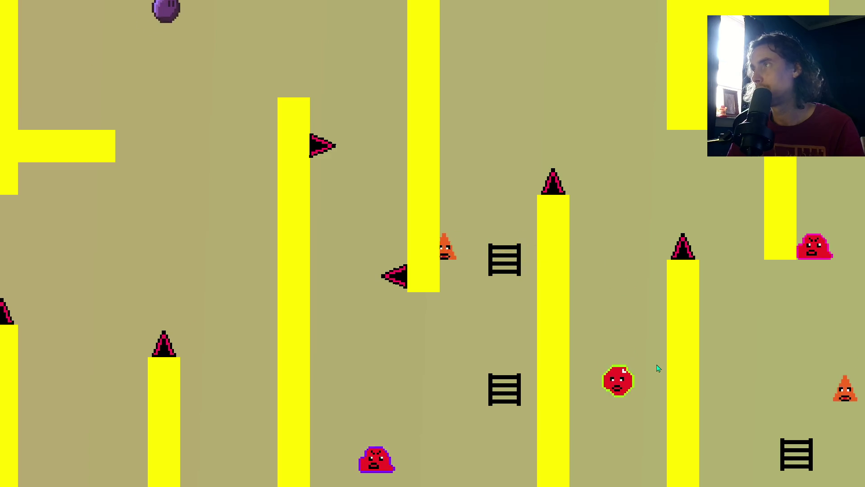
{"action": "key", "text": "Up"}
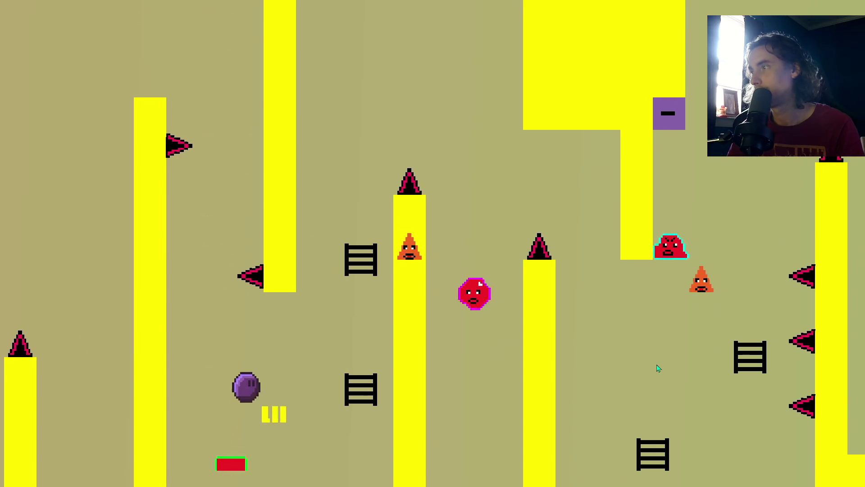
{"action": "key", "text": "Up"}
{"action": "key", "text": "Right"}
{"action": "key", "text": "Up"}
{"action": "key", "text": "Right"}
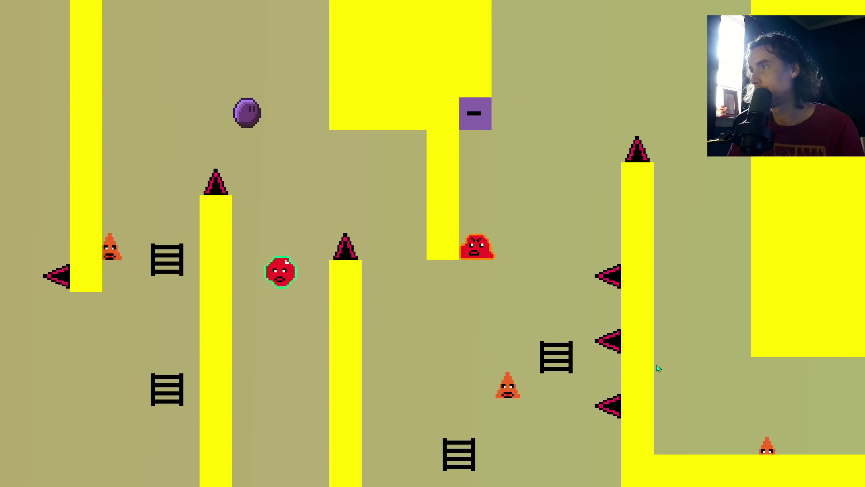
{"action": "key", "text": "Right"}
{"action": "key", "text": "Up"}
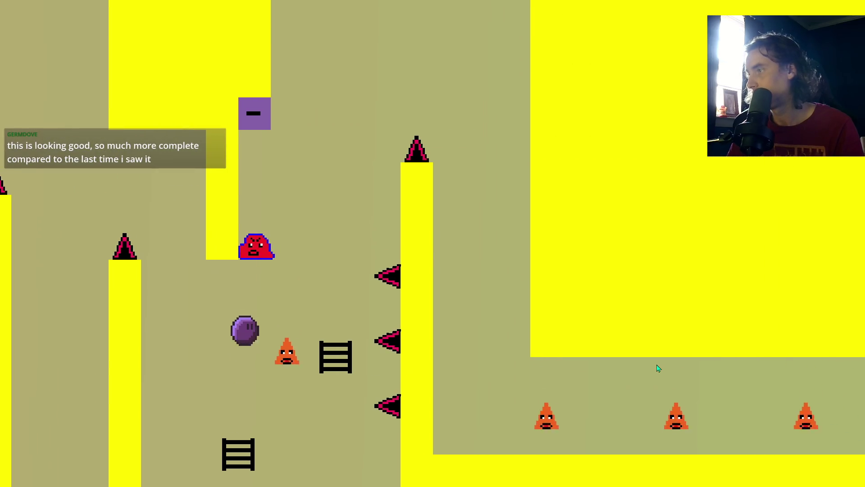
{"action": "key", "text": "Up"}
{"action": "key", "text": "Left"}
{"action": "key", "text": "Right"}
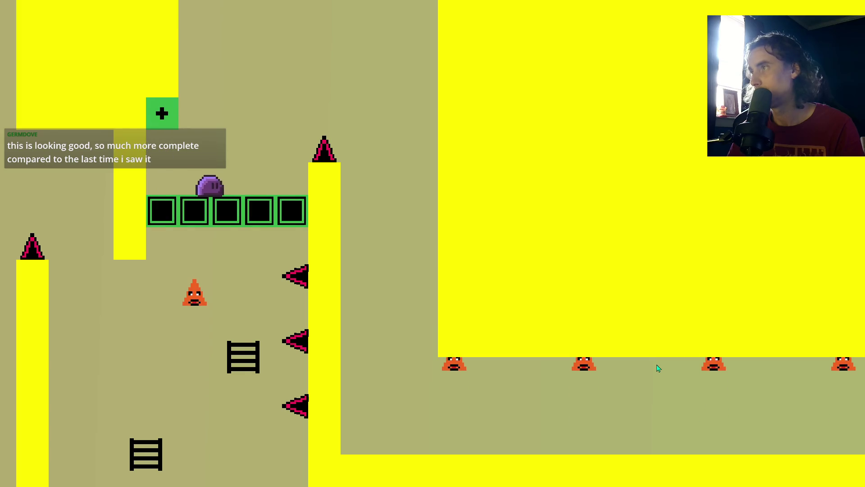
{"action": "key", "text": "Up"}
Run right along the floor past the ladder to the goal arrow at the level's end.
{"action": "key", "text": "Right"}
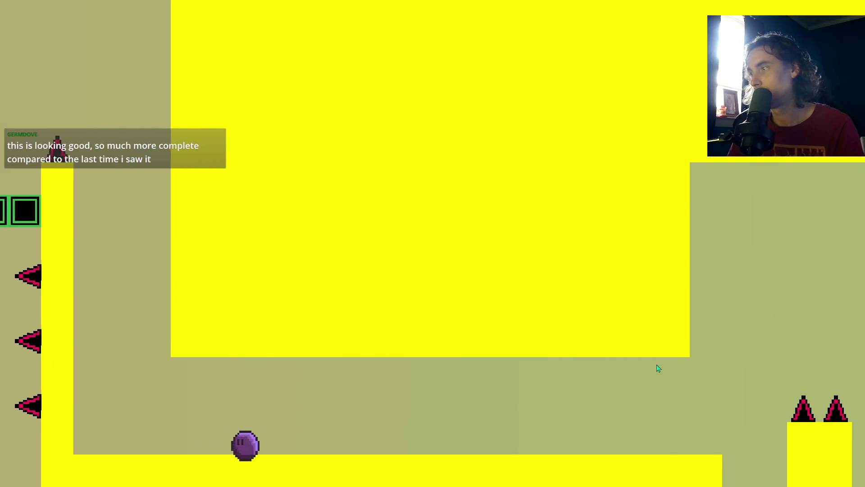
{"action": "key", "text": "Right"}
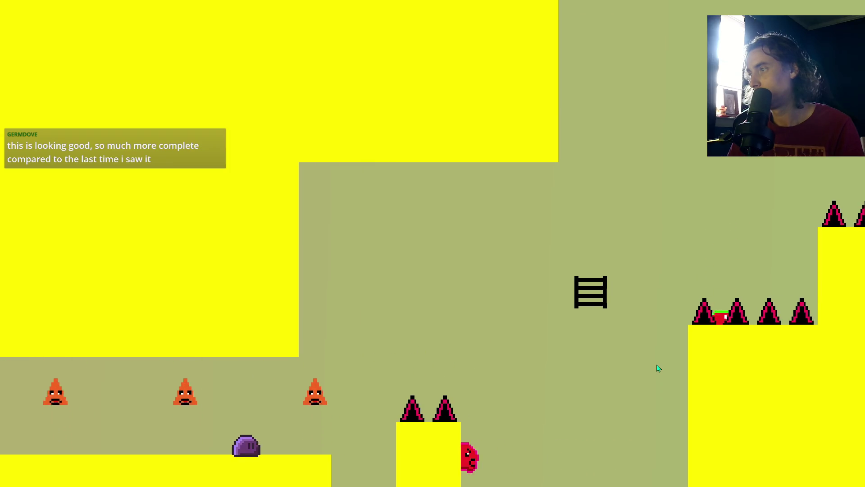
{"action": "key", "text": "Right"}
{"action": "key", "text": "Up"}
{"action": "key", "text": "Right"}
{"action": "key", "text": "Up"}
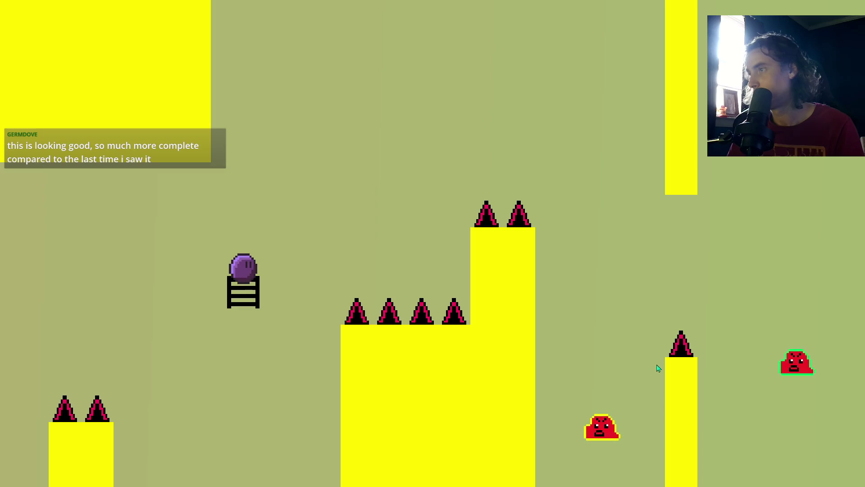
{"action": "key", "text": "Right"}
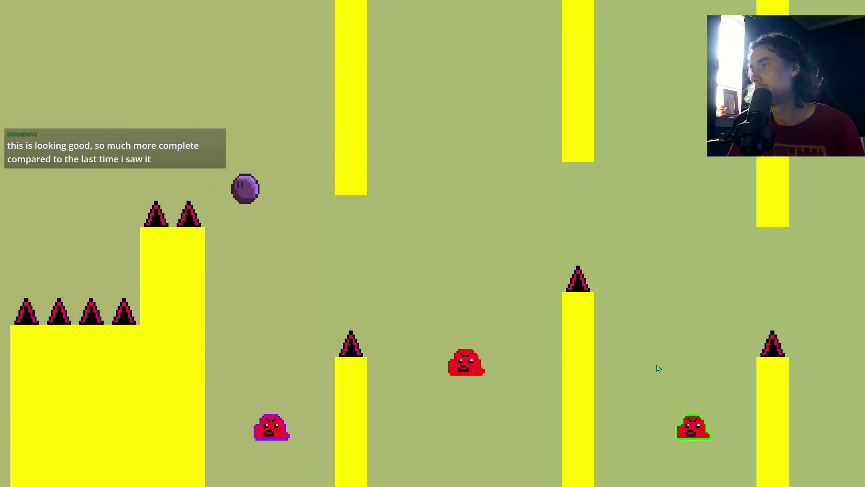
{"action": "key", "text": "Right"}
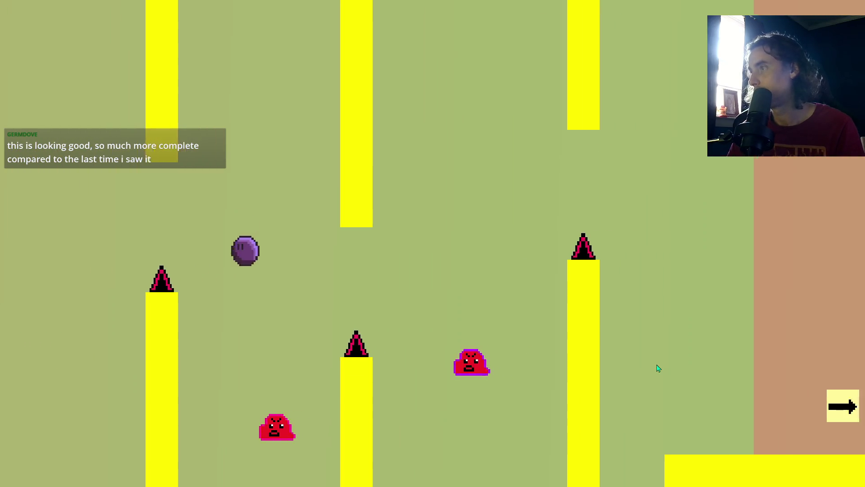
{"action": "key", "text": "Right"}
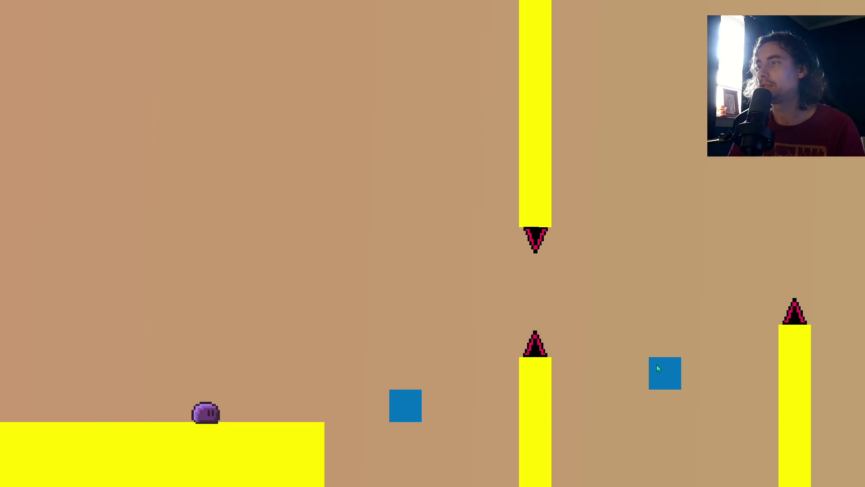
Jump the ball right across the first gap, then keep retrying the gap between the ceiling spike and pillar.
{"action": "key", "text": "Right"}
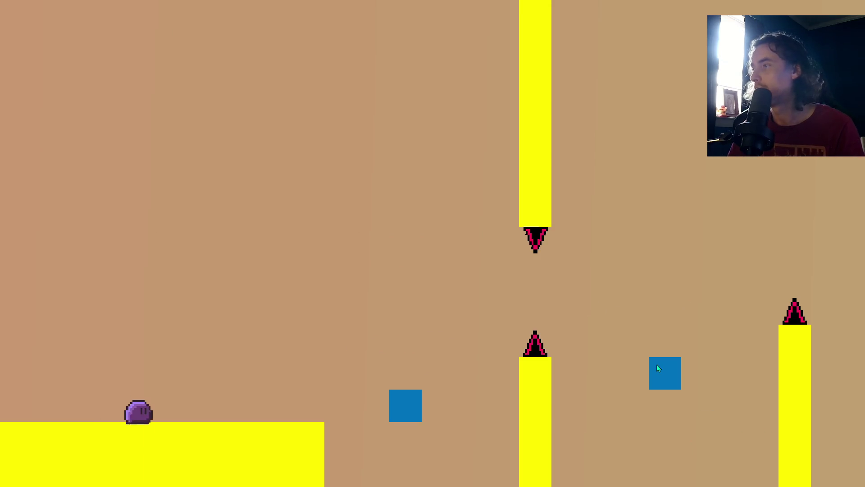
{"action": "key", "text": "Right"}
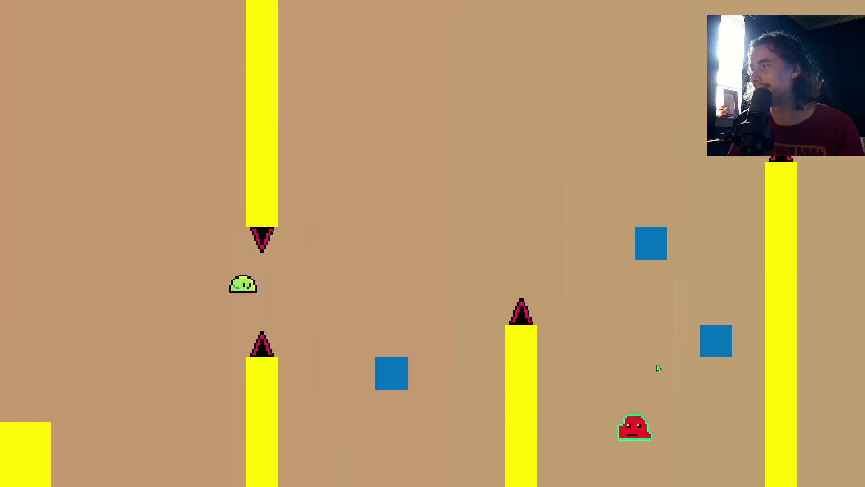
{"action": "key", "text": "Right"}
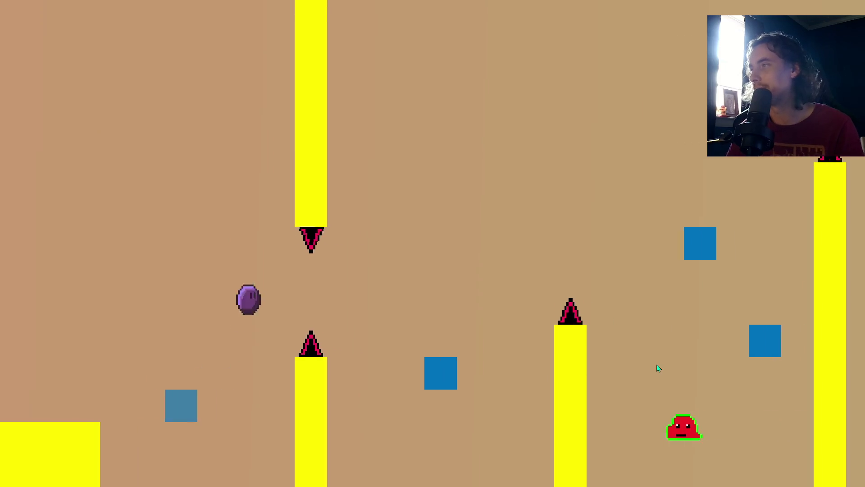
{"action": "key", "text": "Right"}
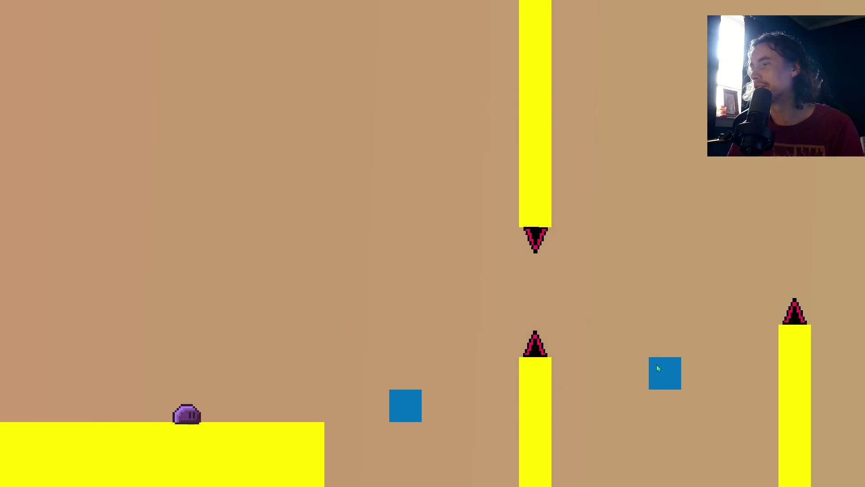
{"action": "key", "text": "Right"}
{"action": "key", "text": "Right"}
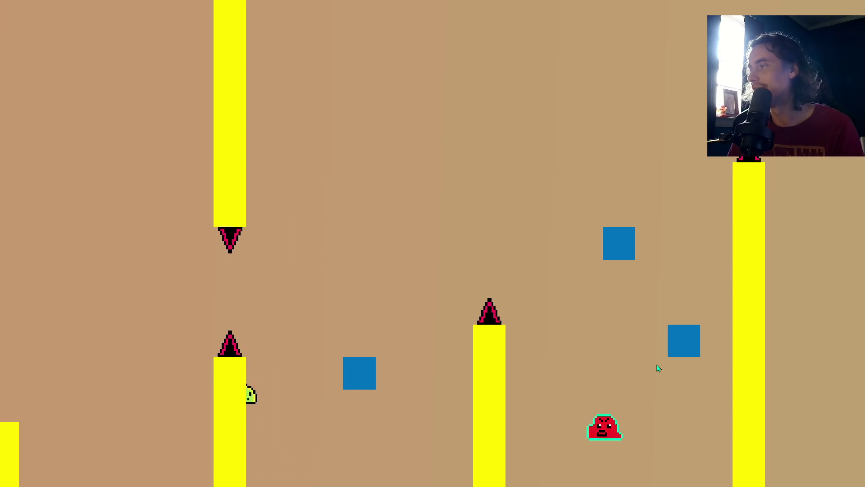
{"action": "key", "text": "Right"}
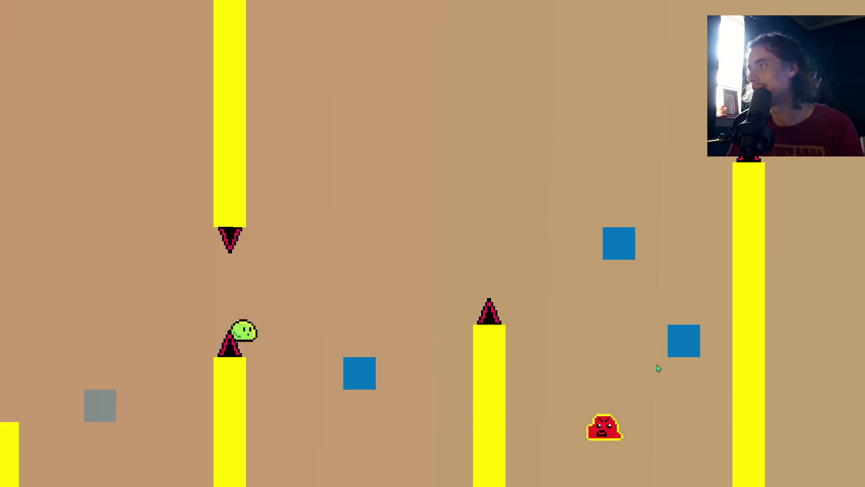
{"action": "key", "text": "Right"}
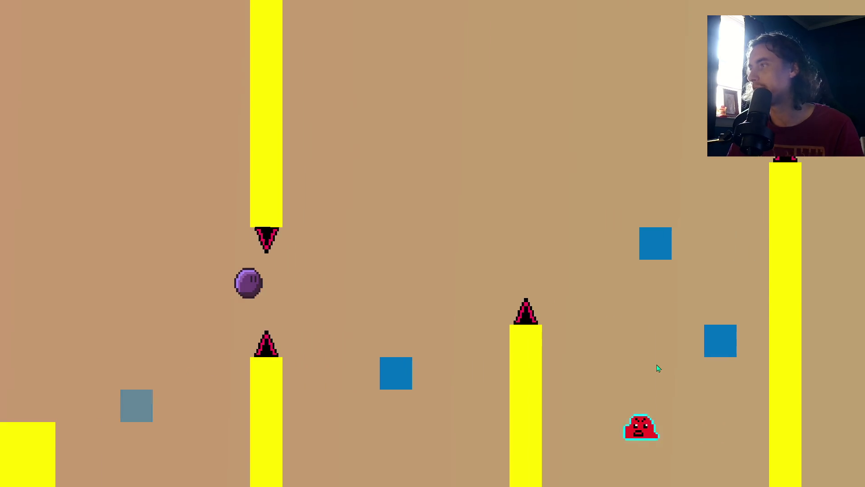
{"action": "key", "text": "Right"}
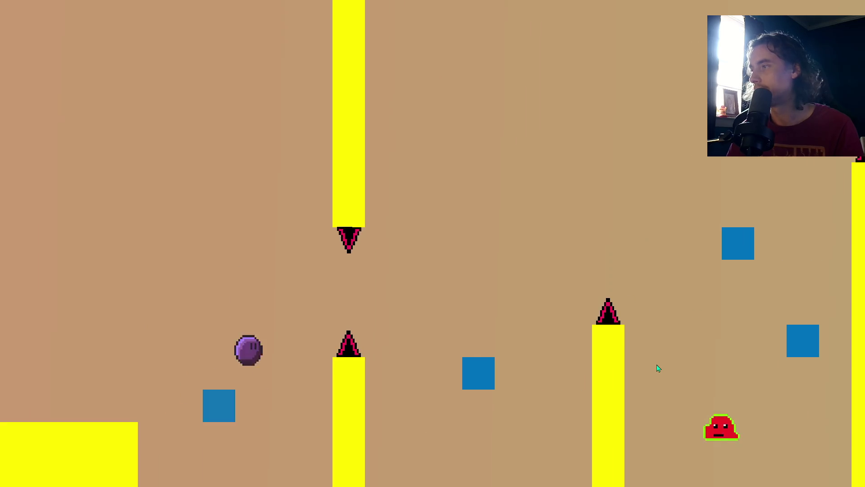
{"action": "key", "text": "Right"}
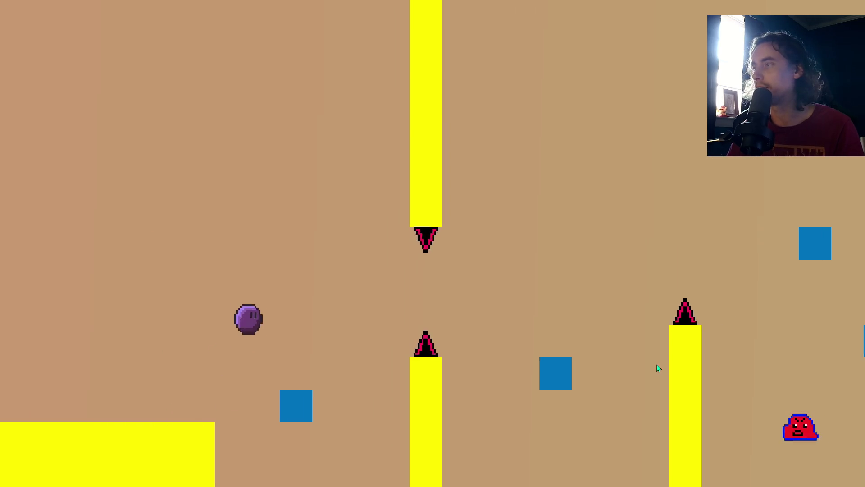
{"action": "key", "text": "Right"}
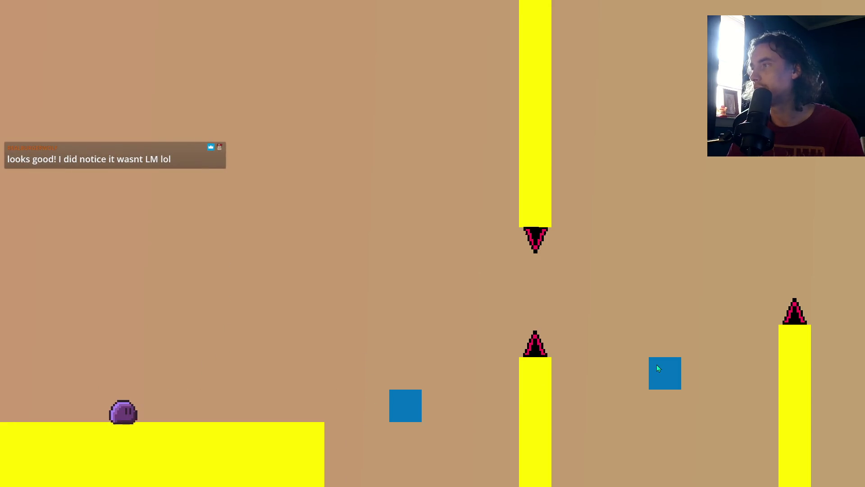
{"action": "key", "text": "Right"}
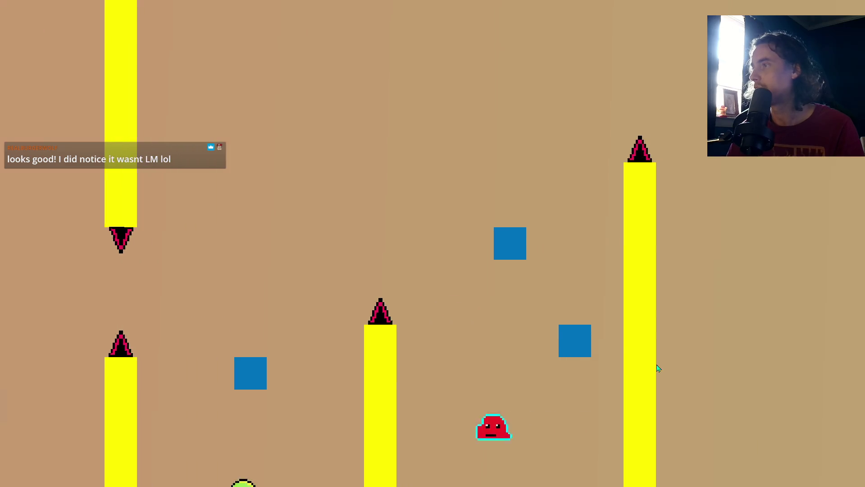
{"action": "key", "text": "Right"}
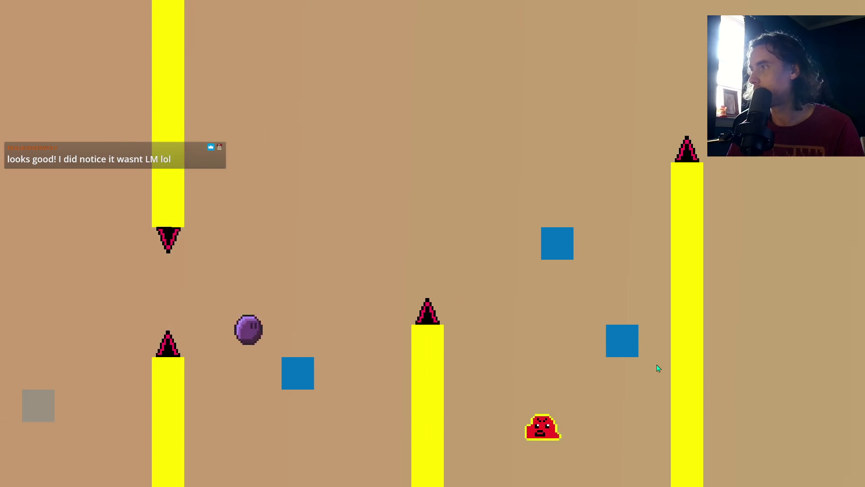
{"action": "key", "text": "Right"}
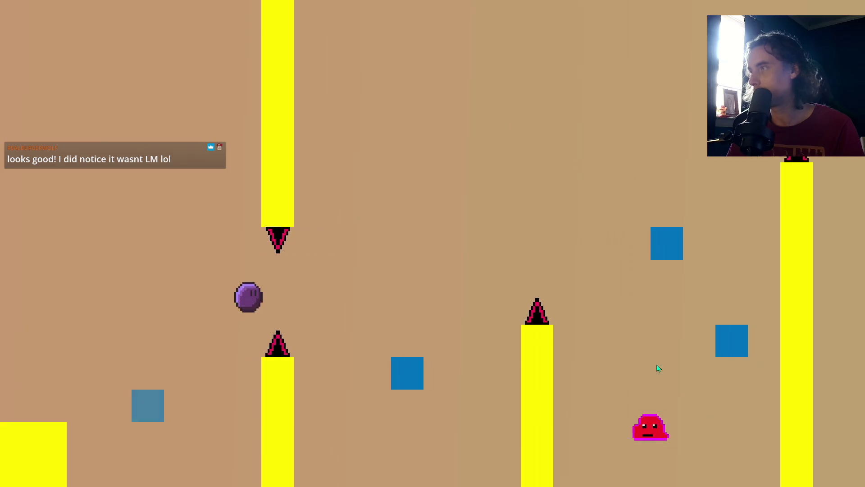
{"action": "key", "text": "Right"}
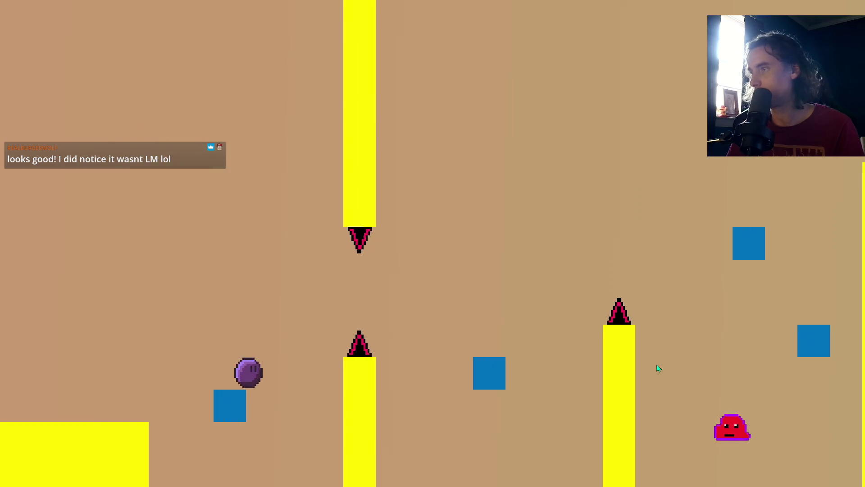
{"action": "key", "text": "Right"}
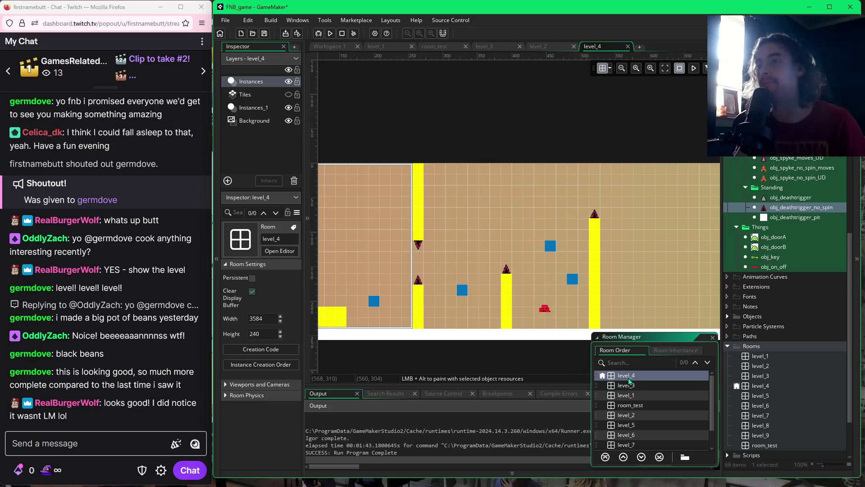
Close the room order list, collapse the Rooms folder and scroll back up to the objects.
{"action": "left_click", "coordinate": [713, 337]}
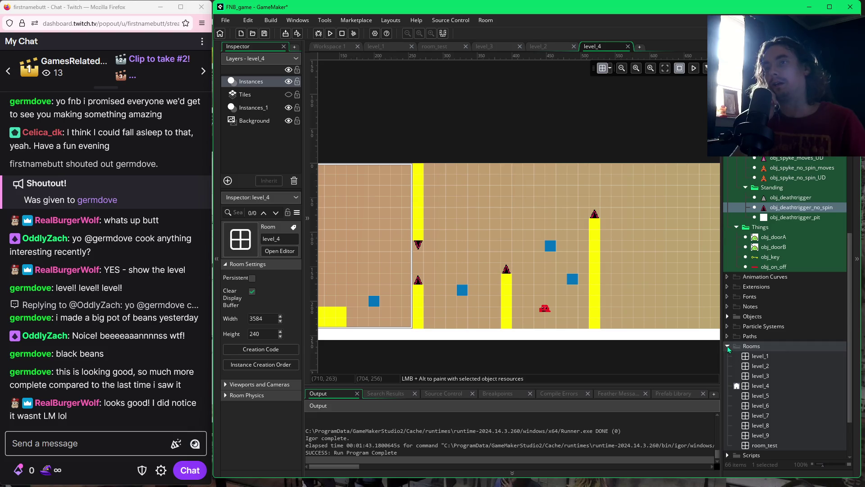
{"action": "left_click", "coordinate": [728, 346]}
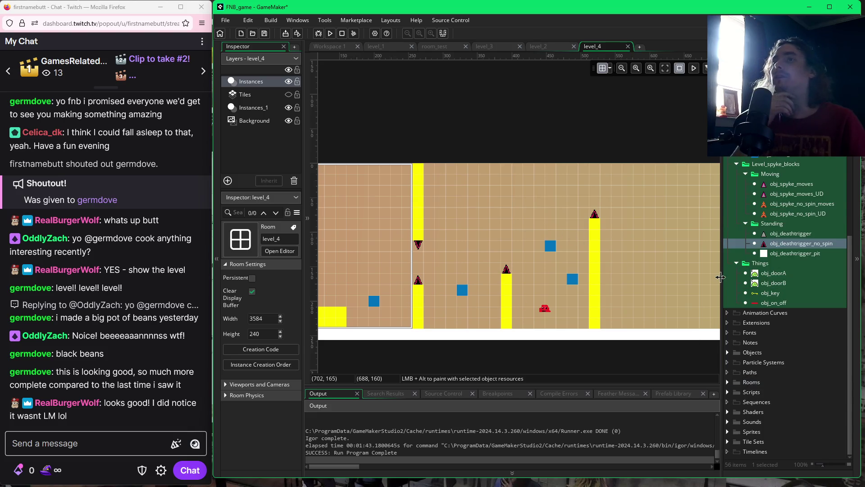
{"action": "scroll", "coordinate": [762, 293], "scroll_direction": "up", "scroll_amount": 2}
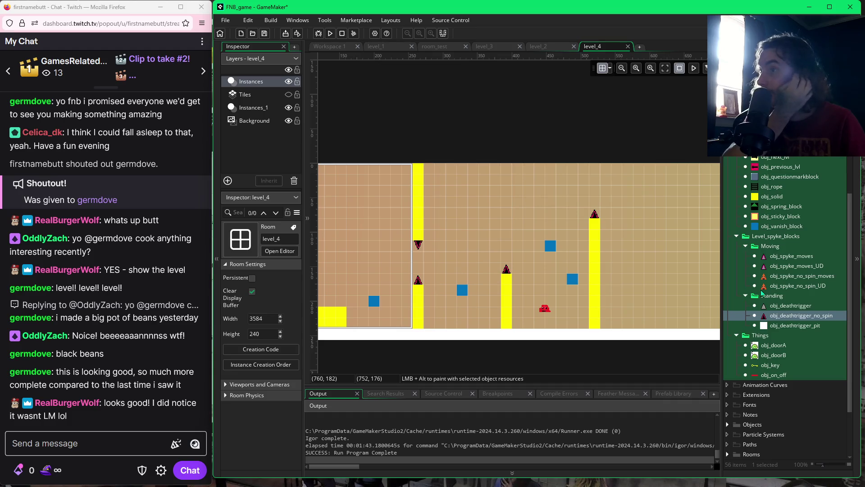
{"action": "scroll", "coordinate": [762, 293], "scroll_direction": "up", "scroll_amount": 1}
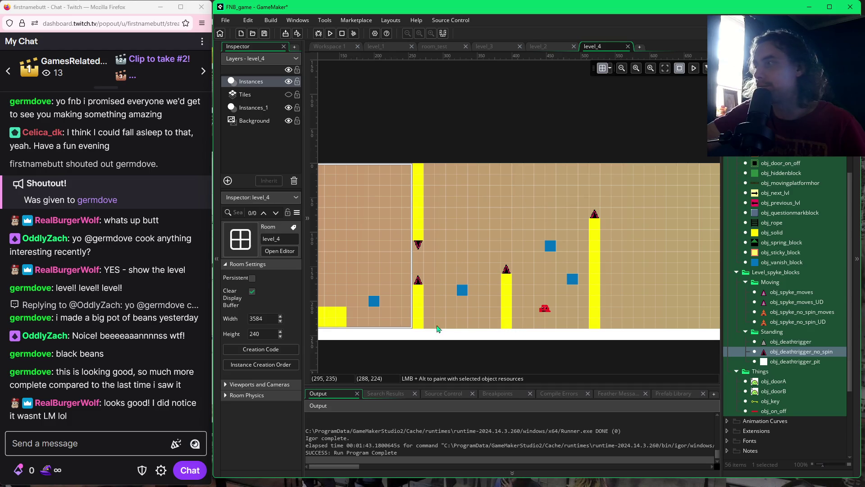
Move the downward ceiling spike and its yellow pillar up one grid cell, then save and run with F5.
{"action": "mouse_move", "coordinate": [410, 314]}
{"action": "left_mouse_down"}
{"action": "mouse_move", "coordinate": [491, 314]}
{"action": "mouse_move", "coordinate": [439, 312]}
{"action": "left_mouse_up"}
{"action": "left_click", "coordinate": [448, 243]}
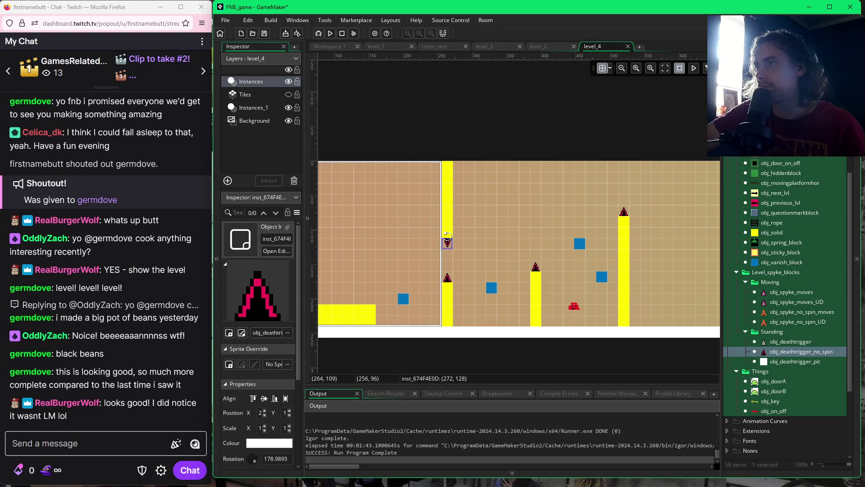
{"action": "double_click", "coordinate": [452, 232]}
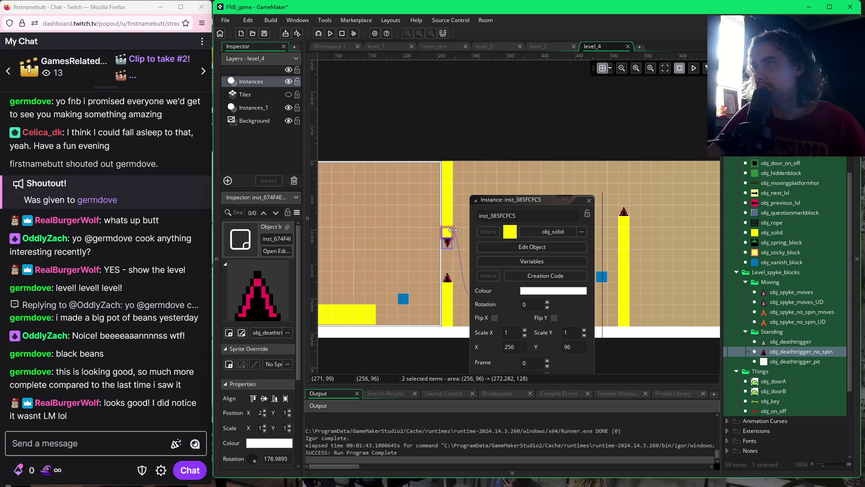
{"action": "left_click", "coordinate": [580, 205]}
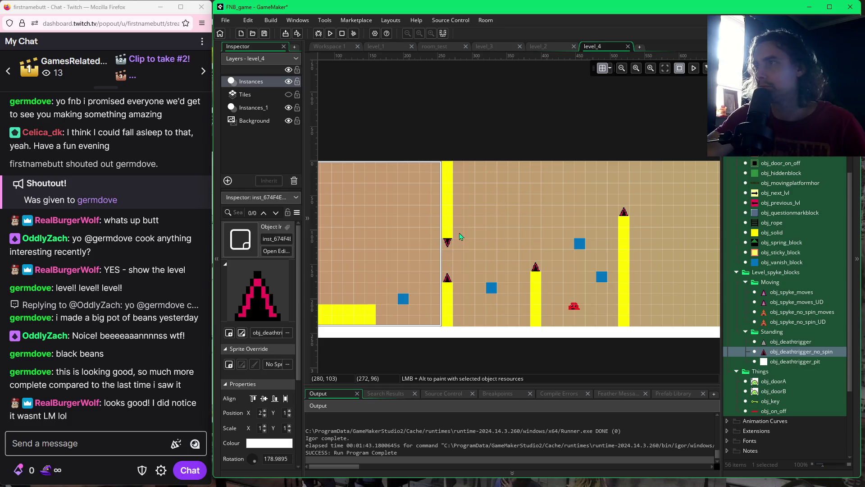
{"action": "left_click_drag", "start_coordinate": [450, 232], "coordinate": [451, 221]}
{"action": "left_click", "coordinate": [448, 244]}
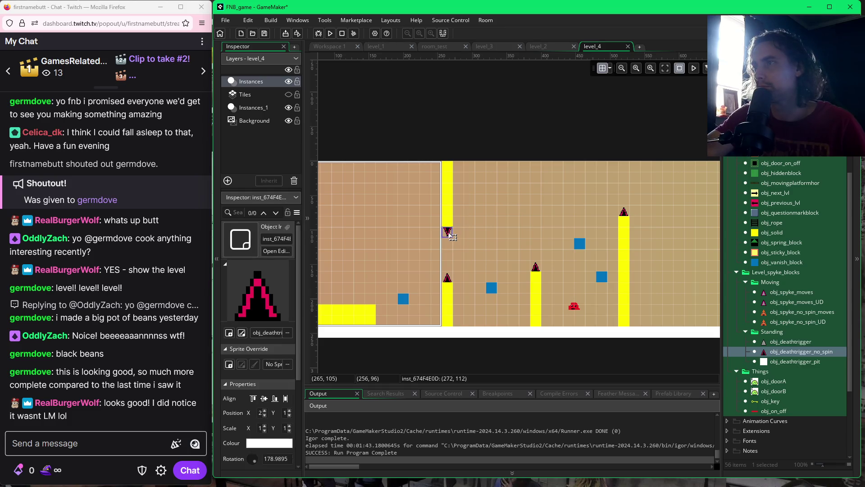
{"action": "key", "text": "F5"}
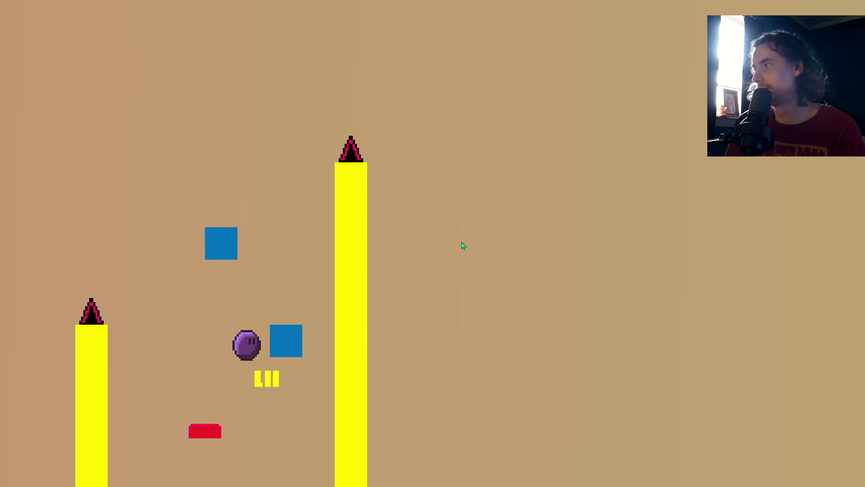
Jump and flap the ball upward past the raised ceiling spike onto the vanish blocks.
{"action": "key", "text": "space"}
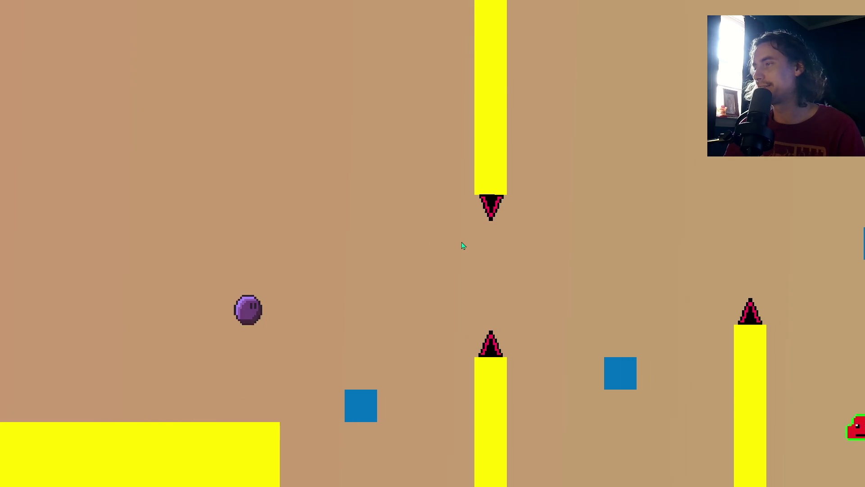
{"action": "key", "text": "space"}
{"action": "key", "text": "space"}
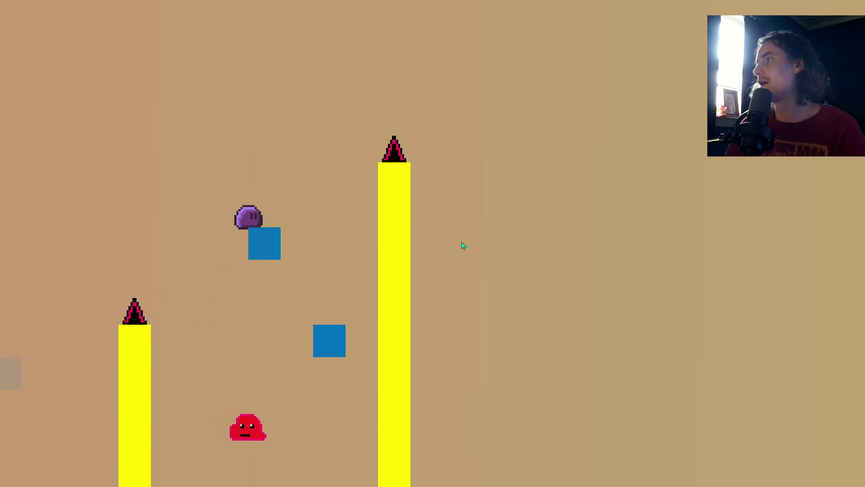